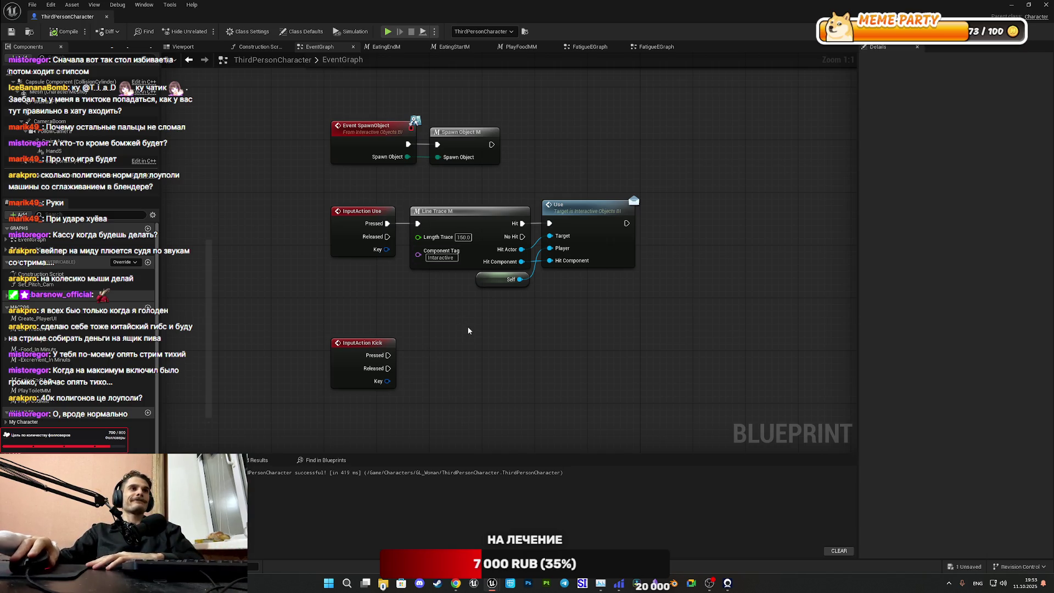
# Step: Move the spawn nodes and the InputAction Use chain up and left into a tighter layout
pyautogui.moveTo(466, 326)
pyautogui.mouseDown()
pyautogui.moveTo(473, 381)
pyautogui.moveTo(464, 363)
pyautogui.mouseUp()
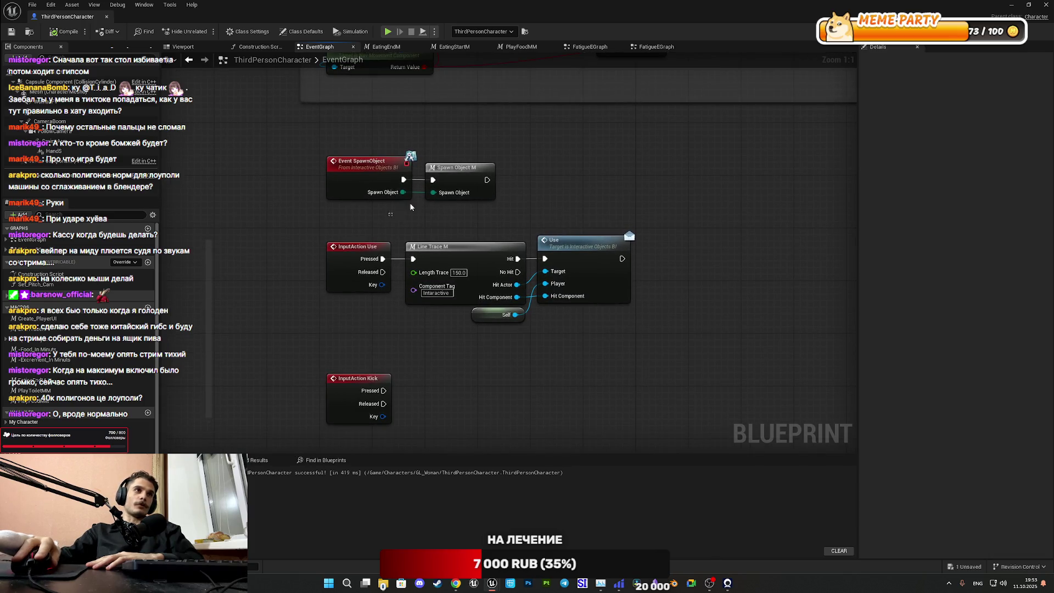
pyautogui.moveTo(390, 219); pyautogui.dragTo(426, 181)
pyautogui.moveTo(352, 185)
pyautogui.mouseDown()
pyautogui.moveTo(357, 164)
pyautogui.moveTo(345, 153)
pyautogui.mouseUp()
pyautogui.moveTo(373, 228); pyautogui.dragTo(656, 350)
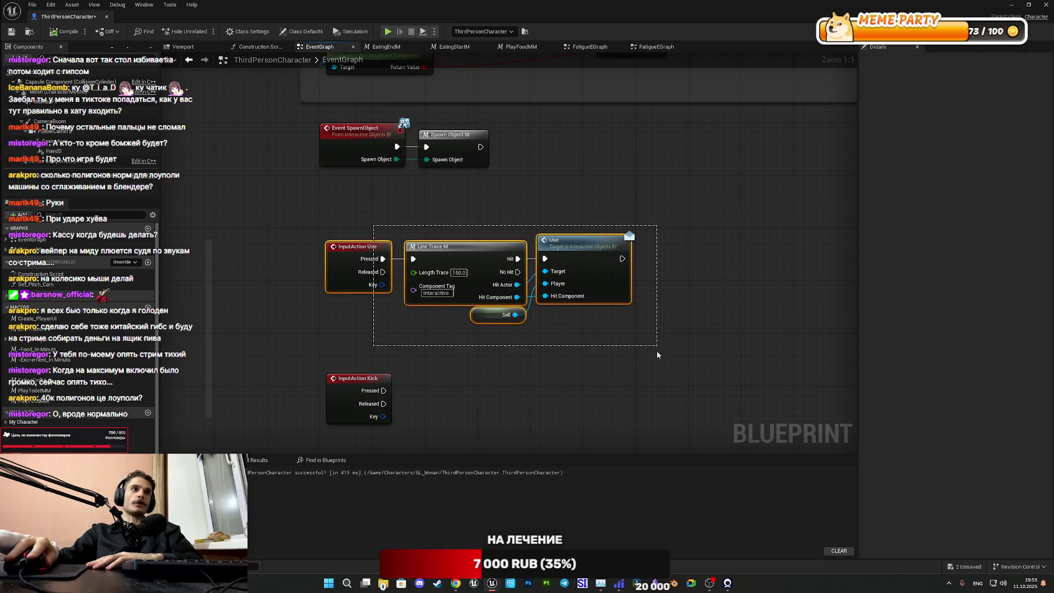
pyautogui.moveTo(344, 285)
pyautogui.mouseDown()
pyautogui.moveTo(342, 261)
pyautogui.moveTo(348, 274)
pyautogui.moveTo(332, 282)
pyautogui.moveTo(338, 273)
pyautogui.mouseUp()
# Step: Move the InputAction Kick node up under the Use chain and save the blueprint
pyautogui.moveTo(395, 341); pyautogui.dragTo(407, 320)
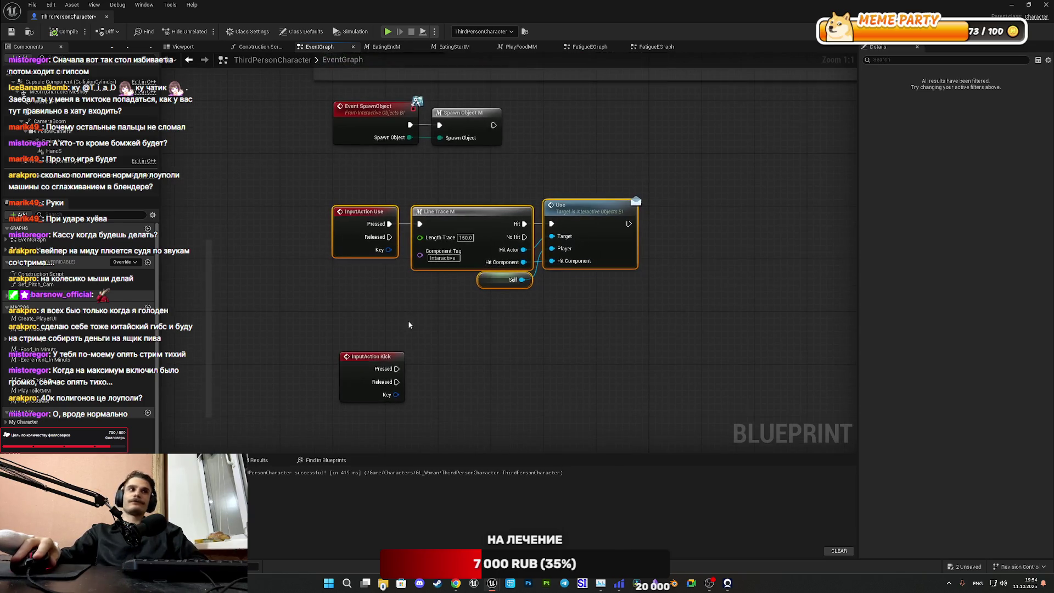
pyautogui.moveTo(354, 382); pyautogui.dragTo(345, 344)
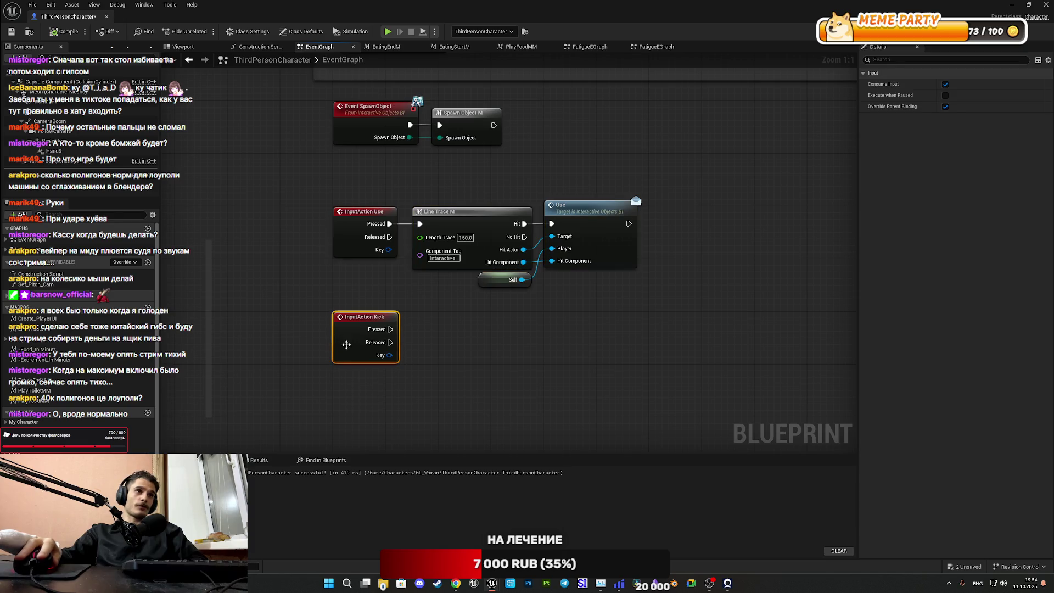
pyautogui.click(416, 363)
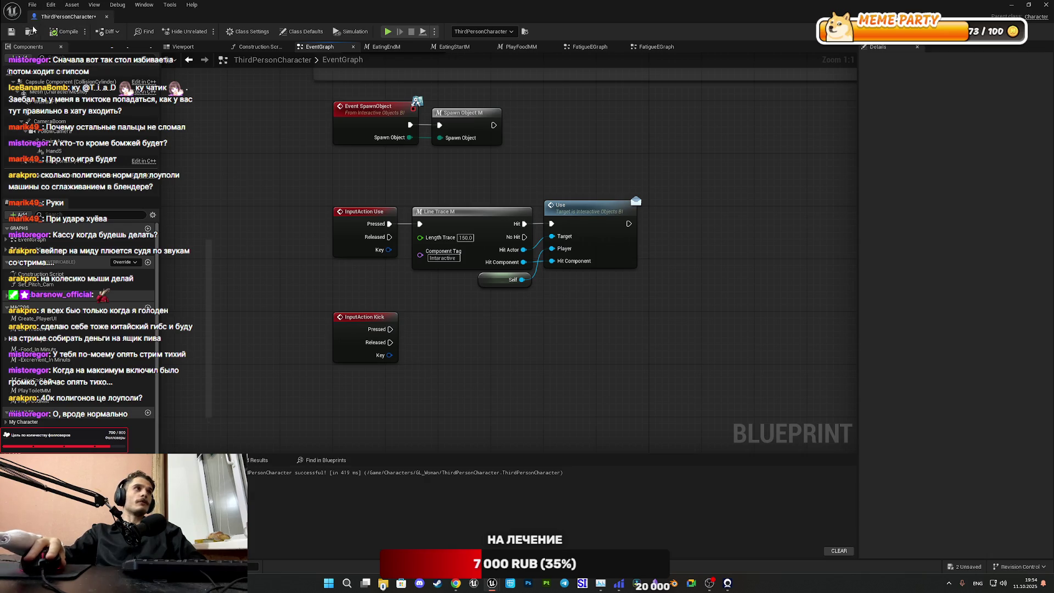
pyautogui.hotkey('ctrl', 's')
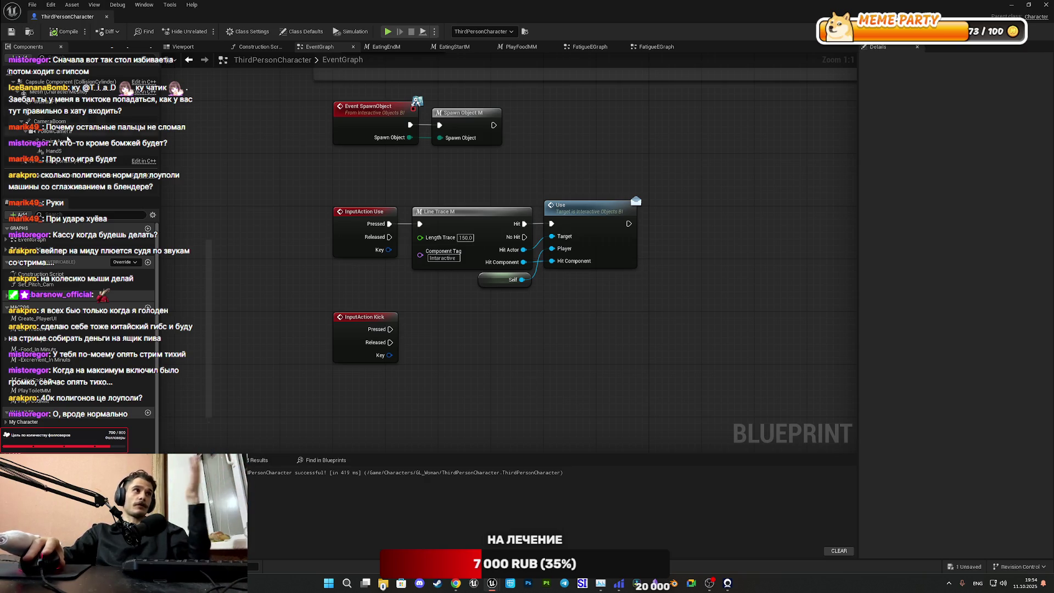
pyautogui.scroll(-3, 77, 329)
pyautogui.scroll(-3, 77, 329)
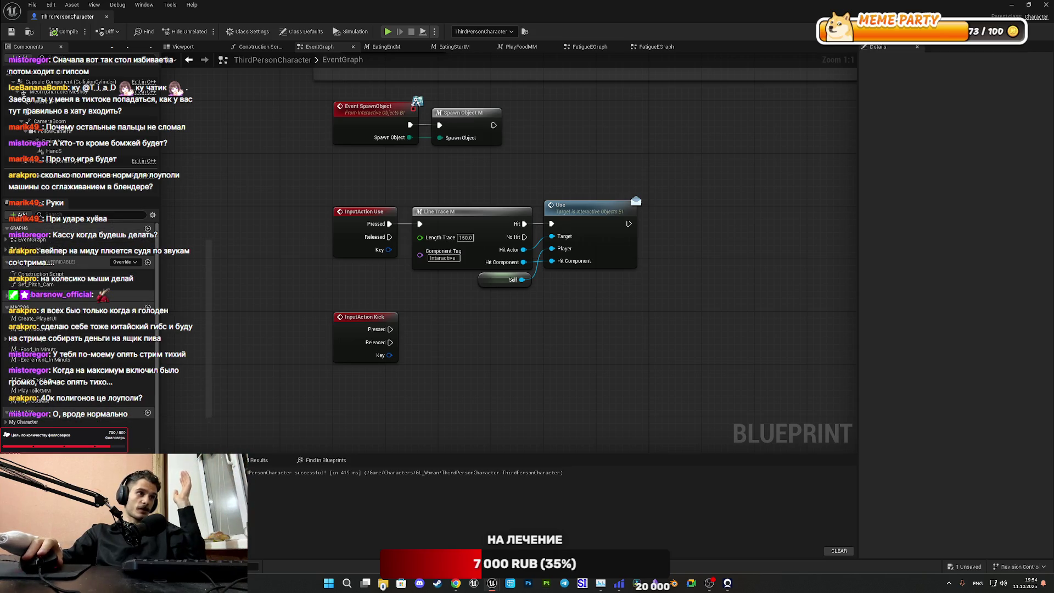
pyautogui.scroll(3, 83, 274)
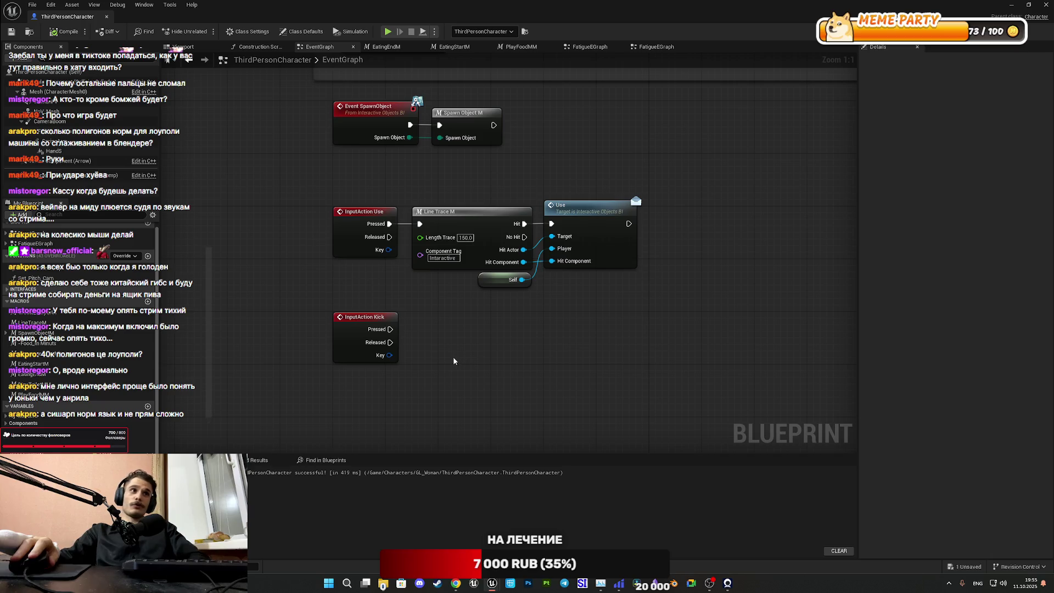
pyautogui.moveTo(796, 413)
pyautogui.mouseDown()
pyautogui.moveTo(330, 94)
pyautogui.moveTo(355, 120)
pyautogui.moveTo(55, 352)
pyautogui.mouseUp()
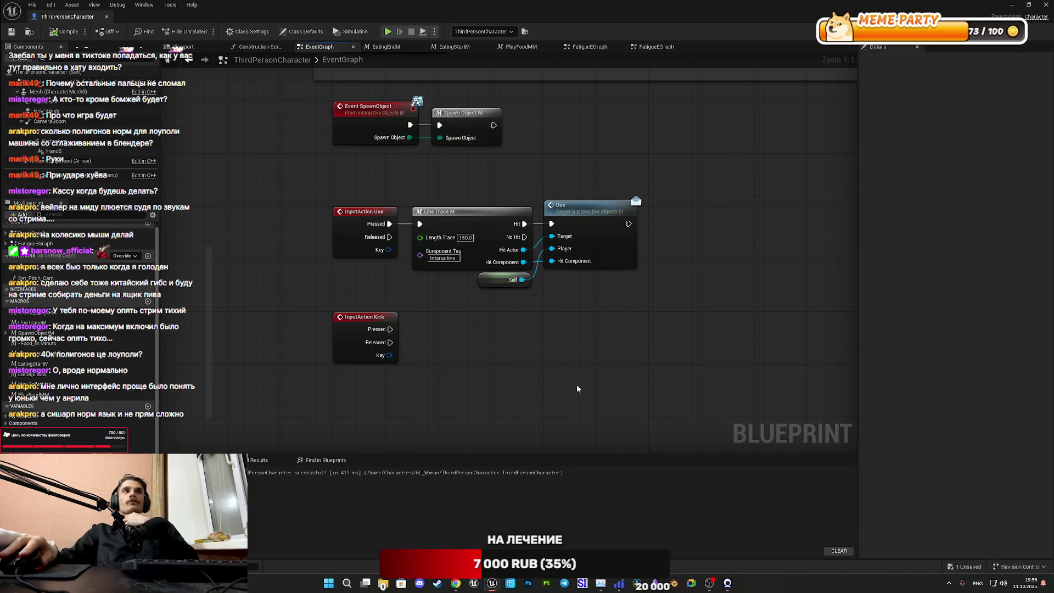
pyautogui.doubleClick(467, 228)
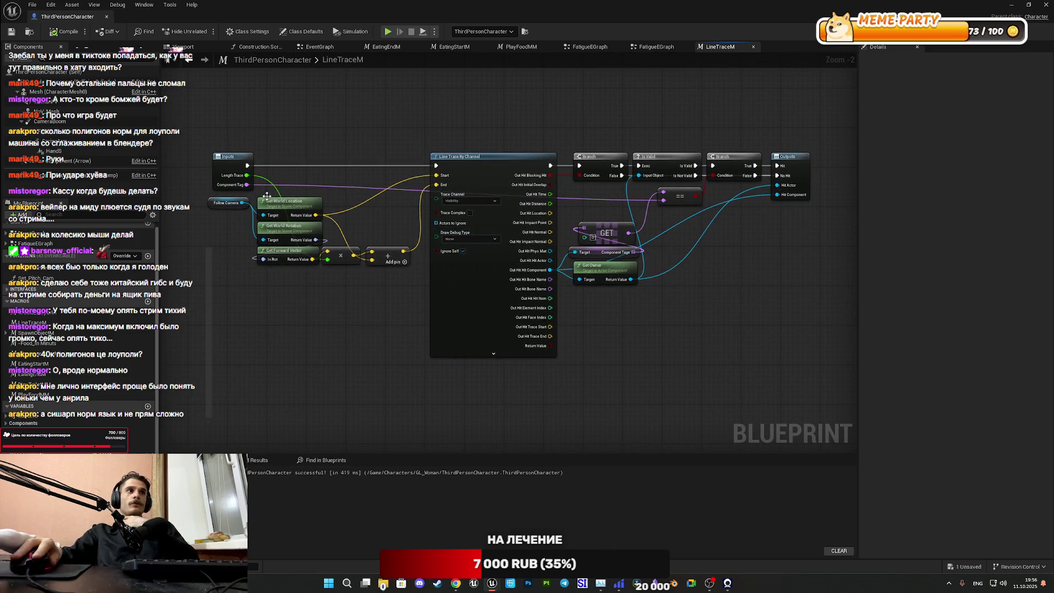
# Step: Look over the LineTraceM macro's trace, branch and output nodes, then close the macro
pyautogui.scroll(2, 342, 225)
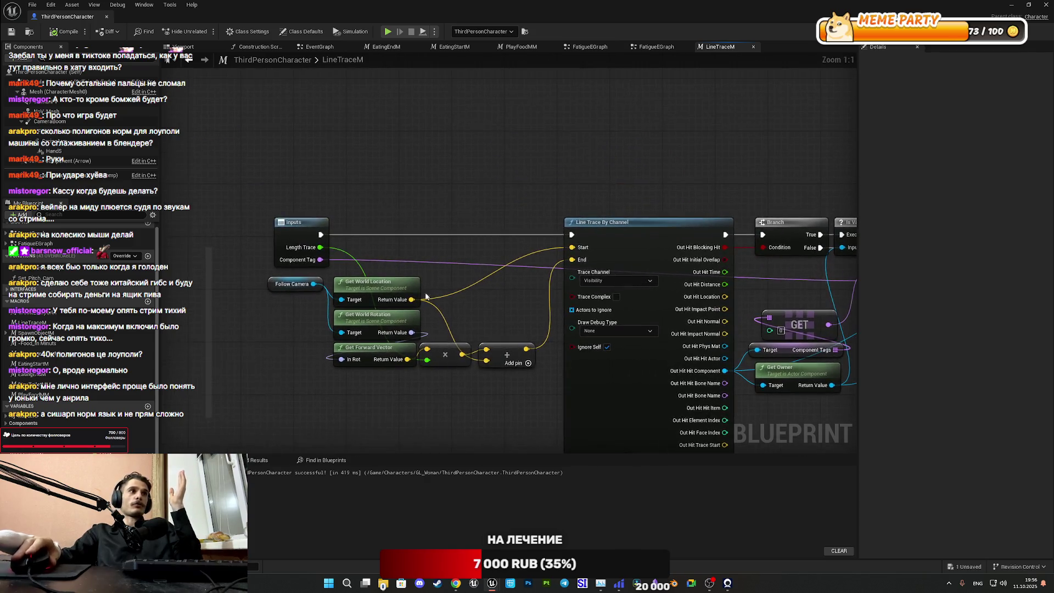
pyautogui.moveTo(797, 312); pyautogui.dragTo(495, 247)
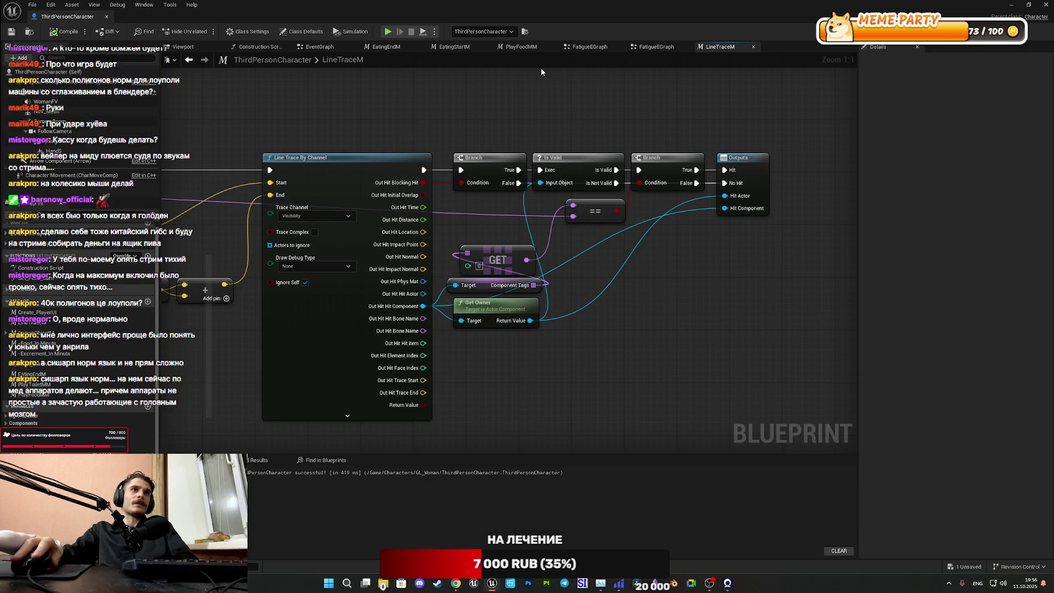
pyautogui.click(753, 47)
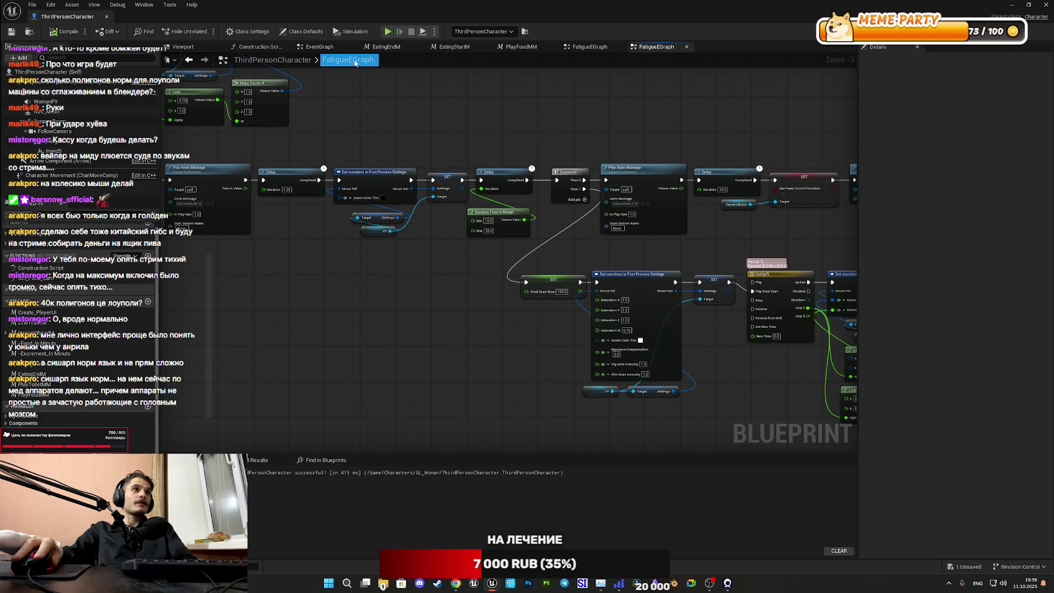
# Step: Switch back to the ThirdPersonCharacter EventGraph
pyautogui.click(316, 48)
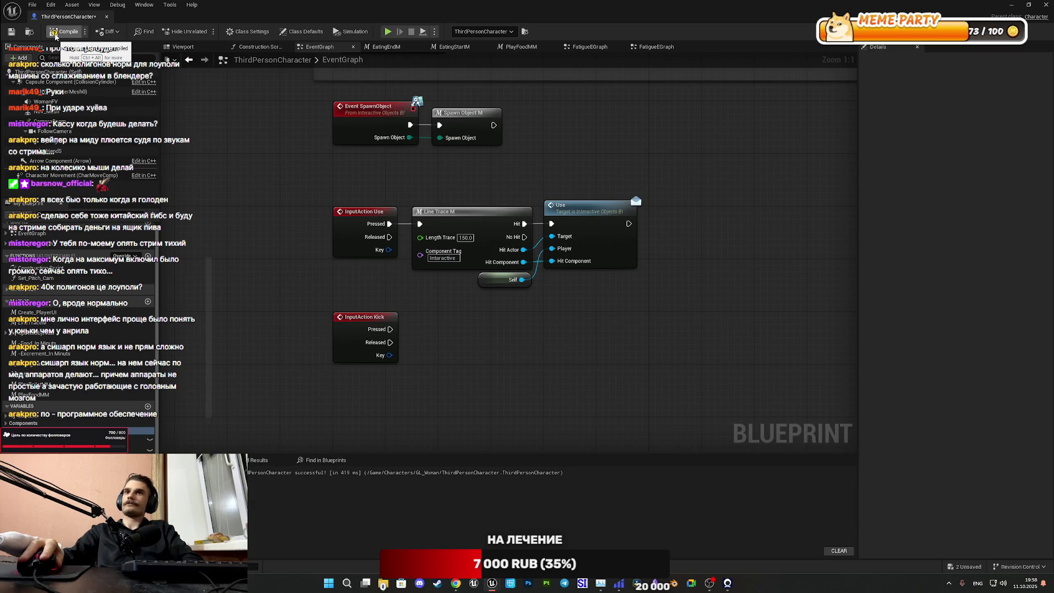
# Step: Compile the ThirdPersonCharacter blueprint
pyautogui.click(55, 35)
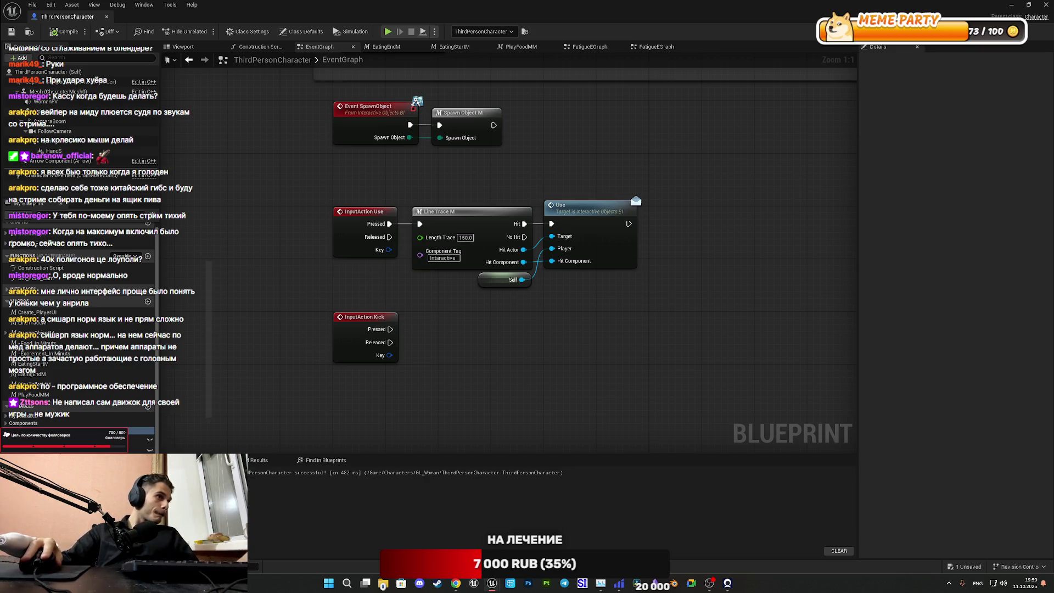
# Step: Add an NStamina Max getter under the kick event, feeding a <= comparison against 15
pyautogui.click(33, 431)
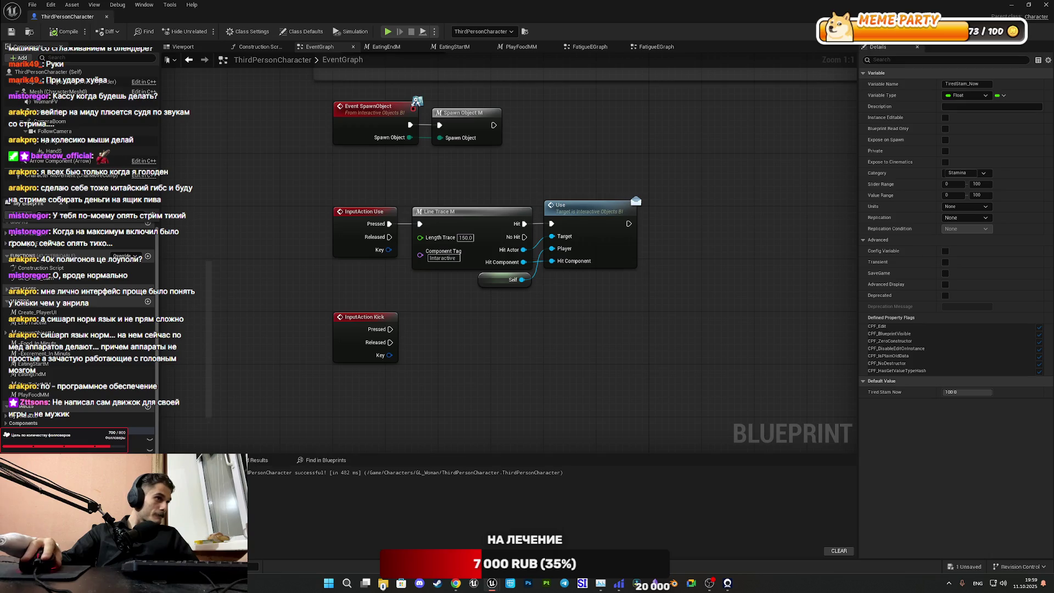
pyautogui.press('Down')
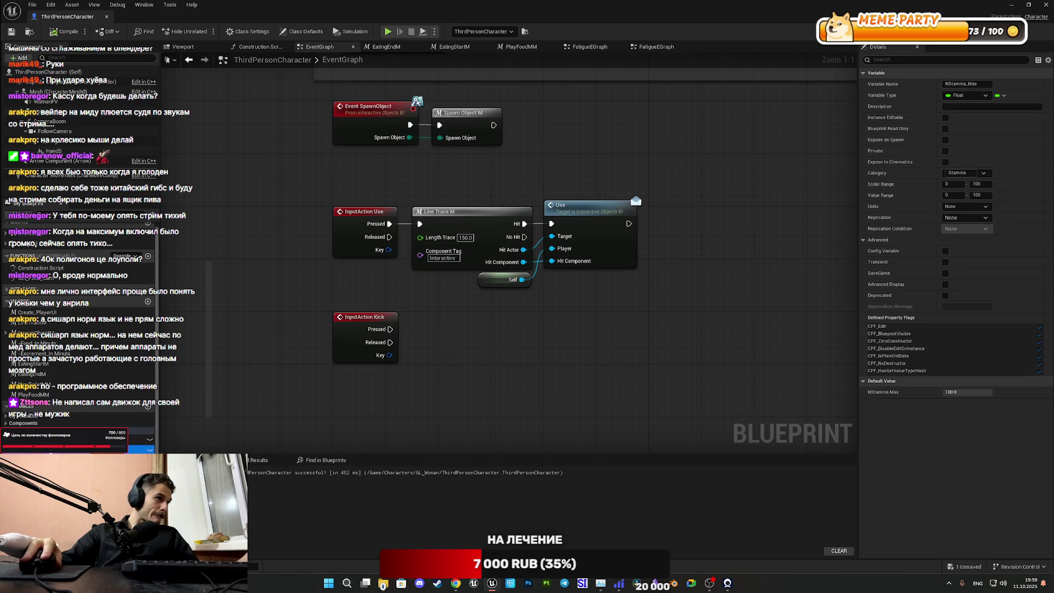
pyautogui.moveTo(33, 449); pyautogui.dragTo(457, 362)
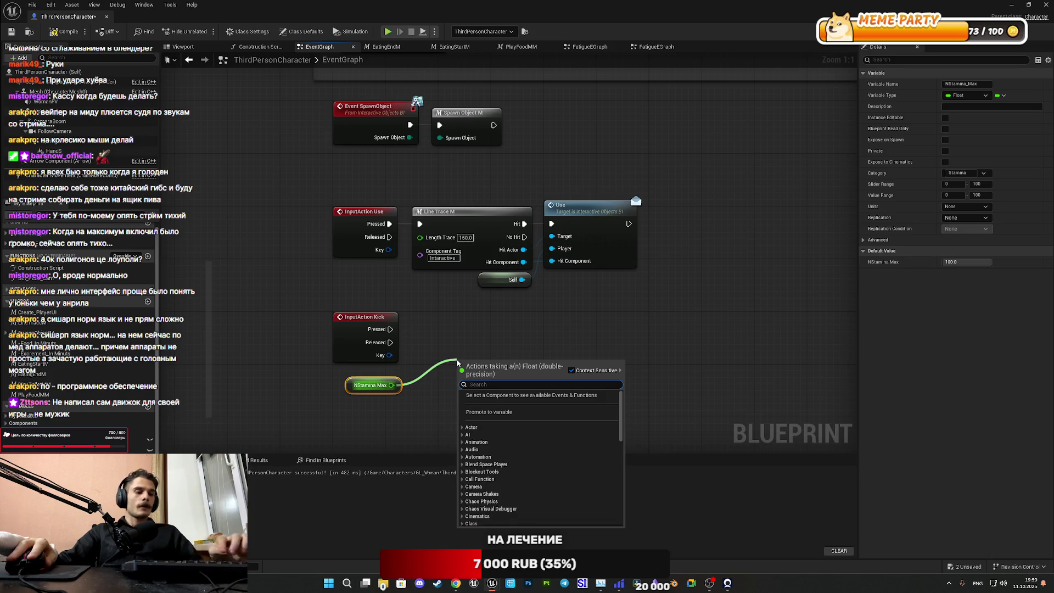
pyautogui.write('<=')
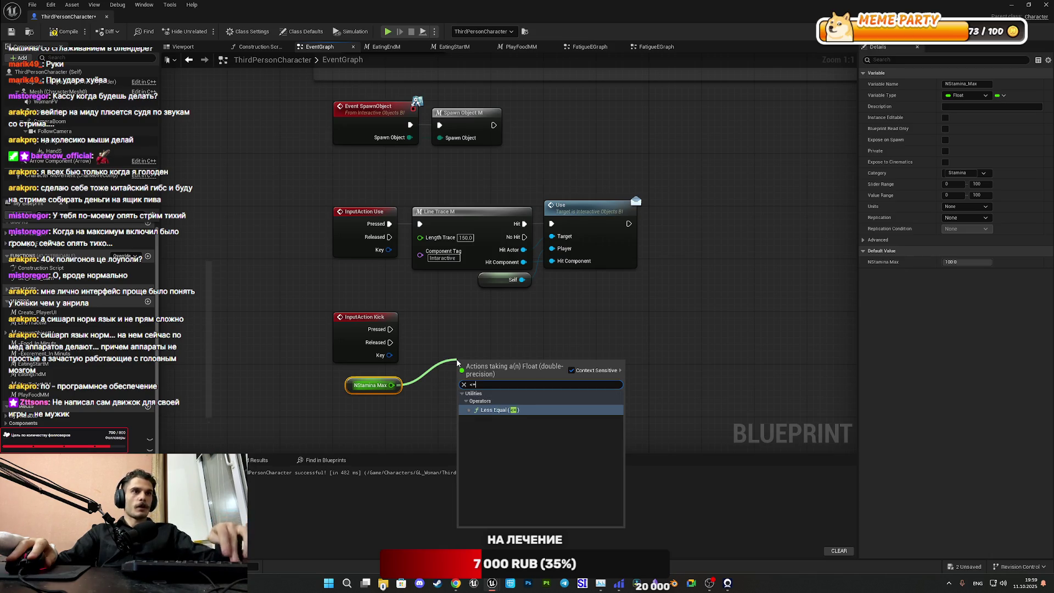
pyautogui.click(513, 409)
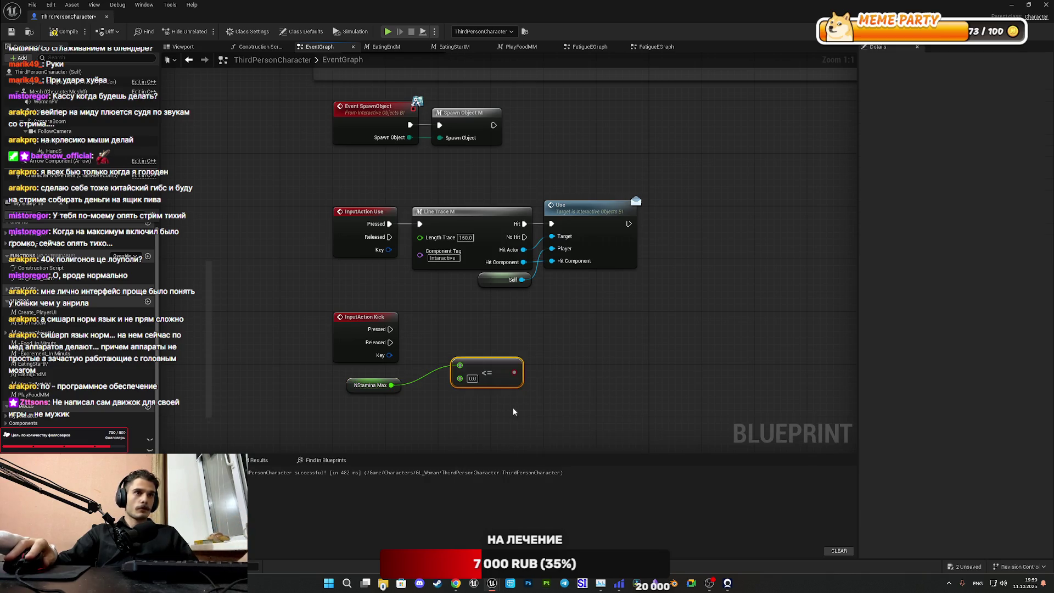
pyautogui.write('15')
pyautogui.press('Return')
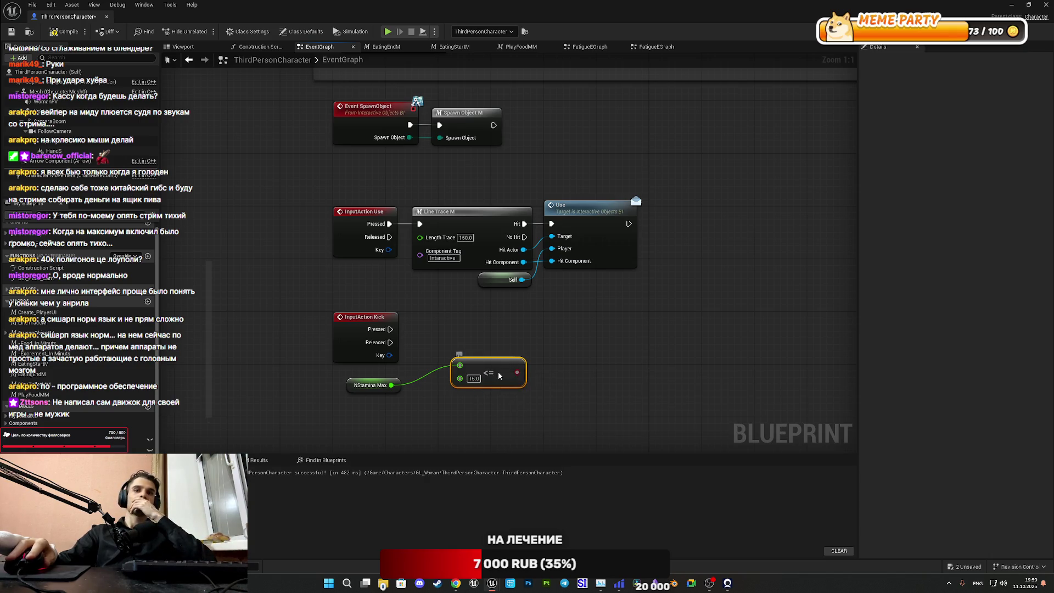
# Step: Arrange the <= node and NStamina Max getter neatly beneath InputAction Kick
pyautogui.moveTo(498, 371); pyautogui.dragTo(458, 399)
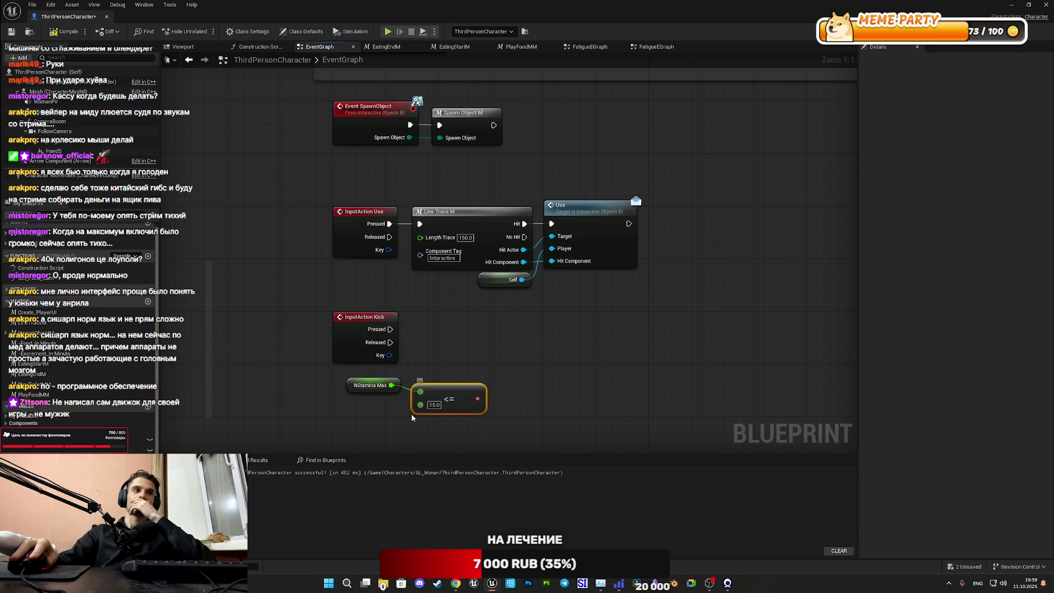
pyautogui.moveTo(363, 413); pyautogui.dragTo(480, 383)
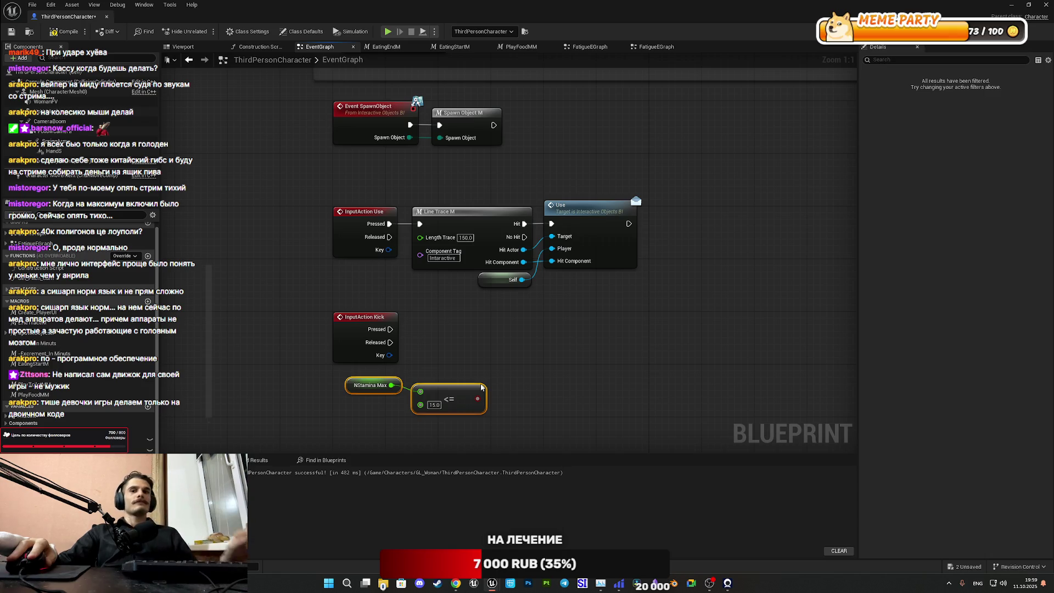
pyautogui.moveTo(349, 426); pyautogui.dragTo(460, 379)
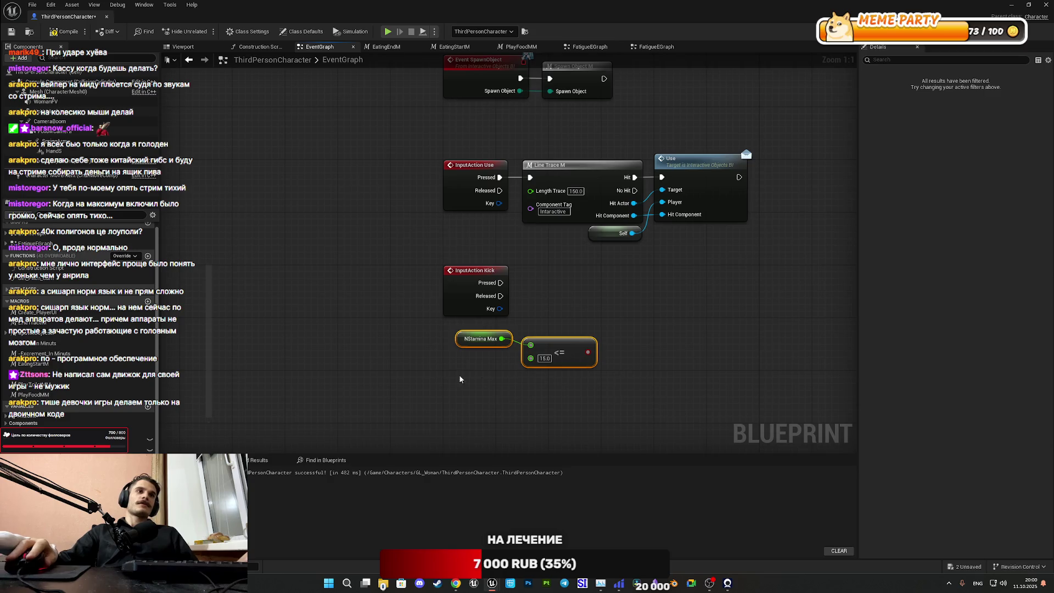
pyautogui.click(565, 358)
pyautogui.moveTo(564, 358)
pyautogui.mouseDown()
pyautogui.moveTo(482, 358)
pyautogui.moveTo(573, 384)
pyautogui.moveTo(483, 376)
pyautogui.mouseUp()
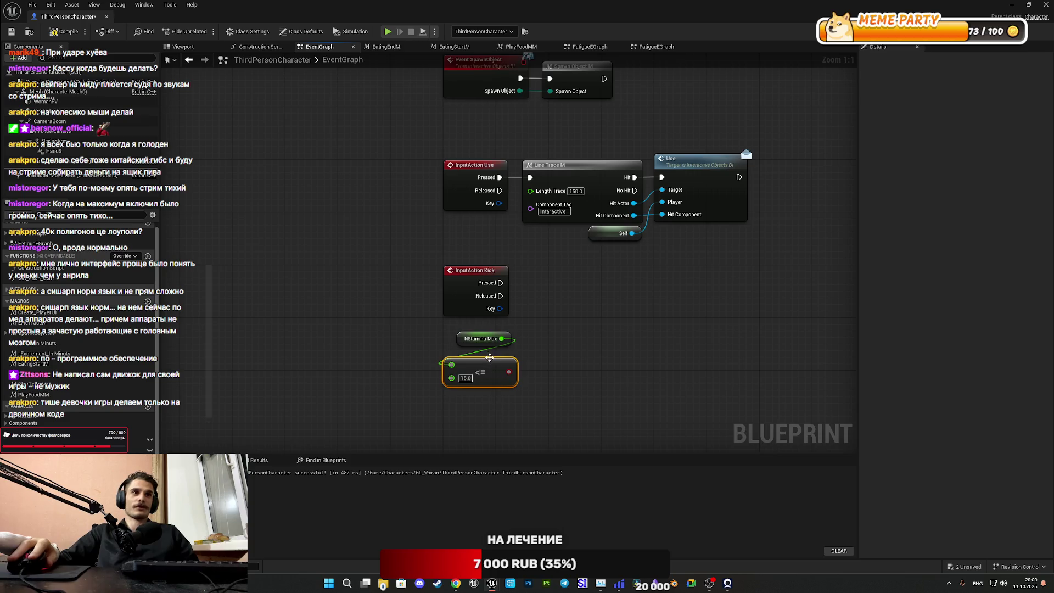
pyautogui.moveTo(463, 343)
pyautogui.mouseDown()
pyautogui.moveTo(449, 410)
pyautogui.moveTo(519, 357)
pyautogui.moveTo(462, 348)
pyautogui.moveTo(456, 334)
pyautogui.mouseUp()
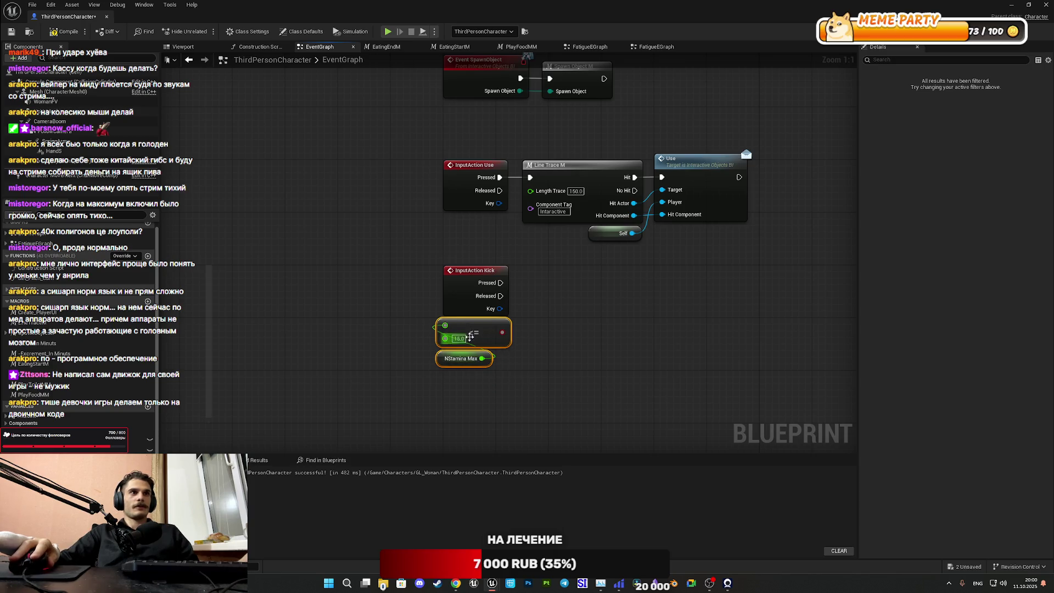
pyautogui.click(578, 352)
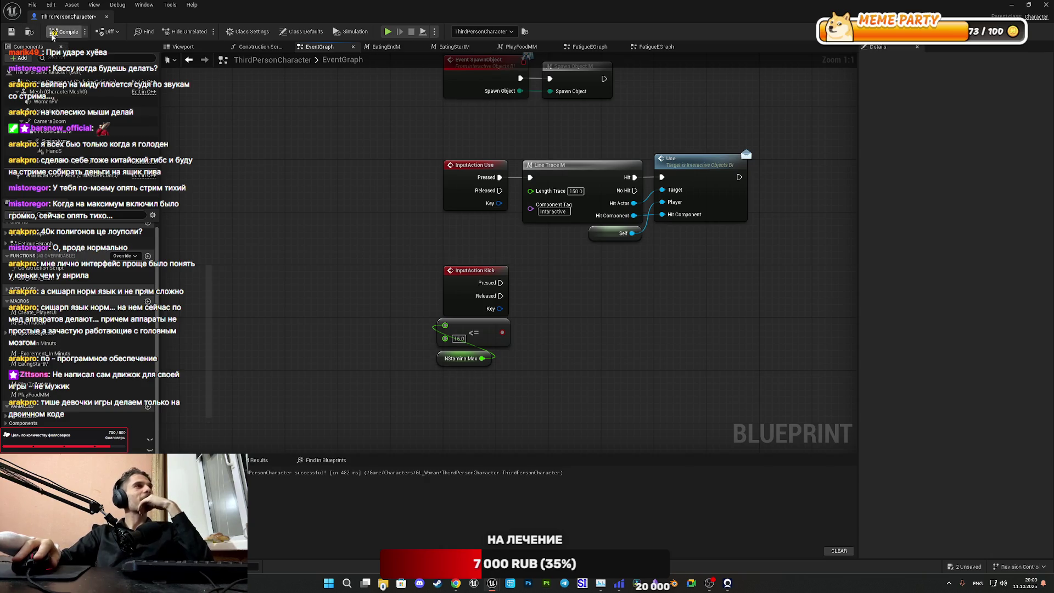
# Step: Recompile ThirdPersonCharacter and return to the ThirdPersonExampleMap level editor
pyautogui.click(53, 34)
pyautogui.click(11, 31)
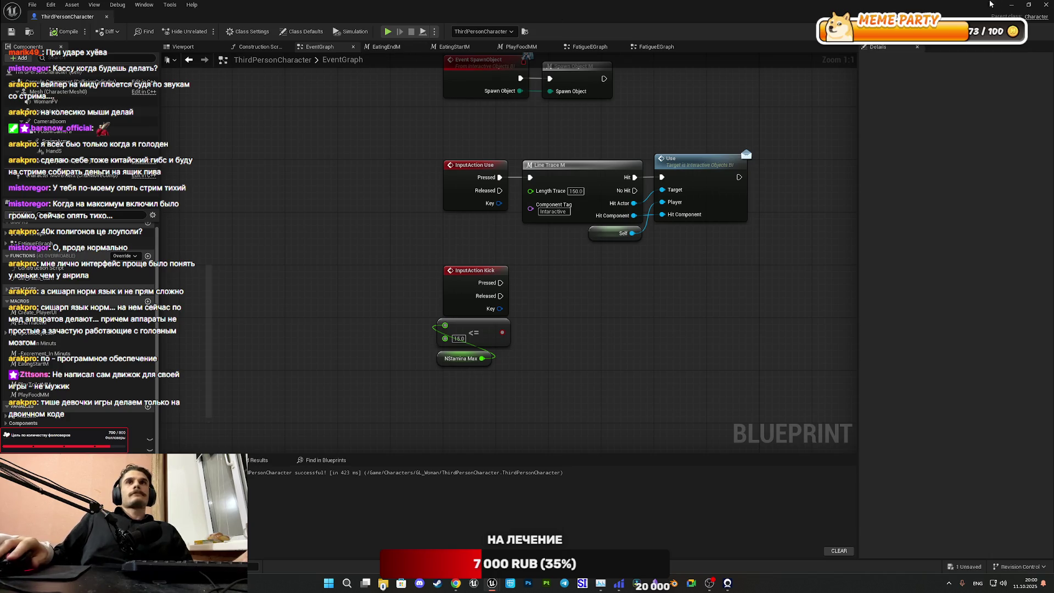
pyautogui.click(1013, 4)
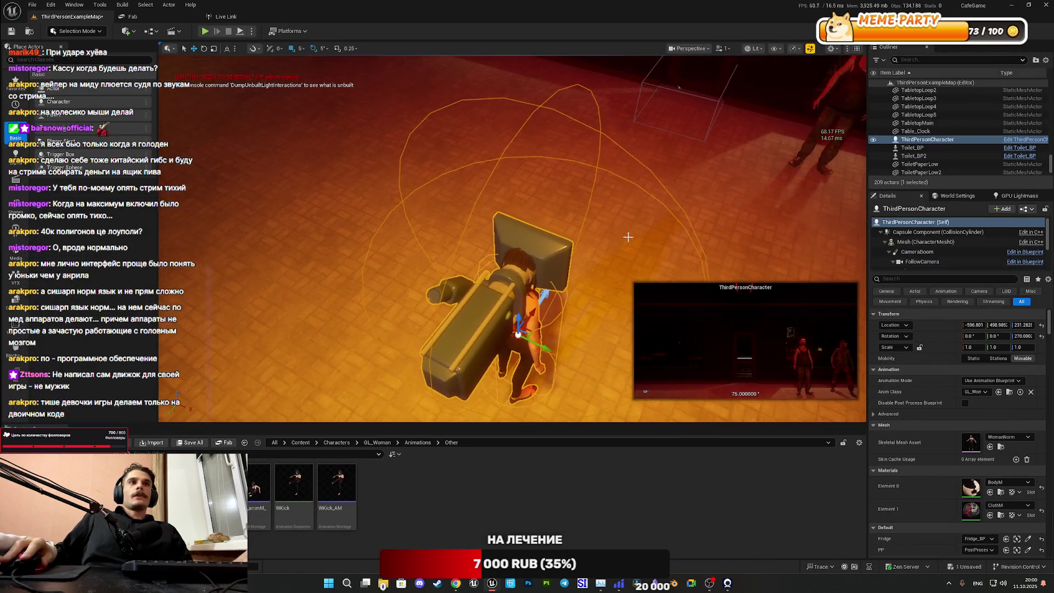
# Step: Open GL_Woman_ABP from the Anim Class, then close it and edit the <= threshold
pyautogui.click(1018, 392)
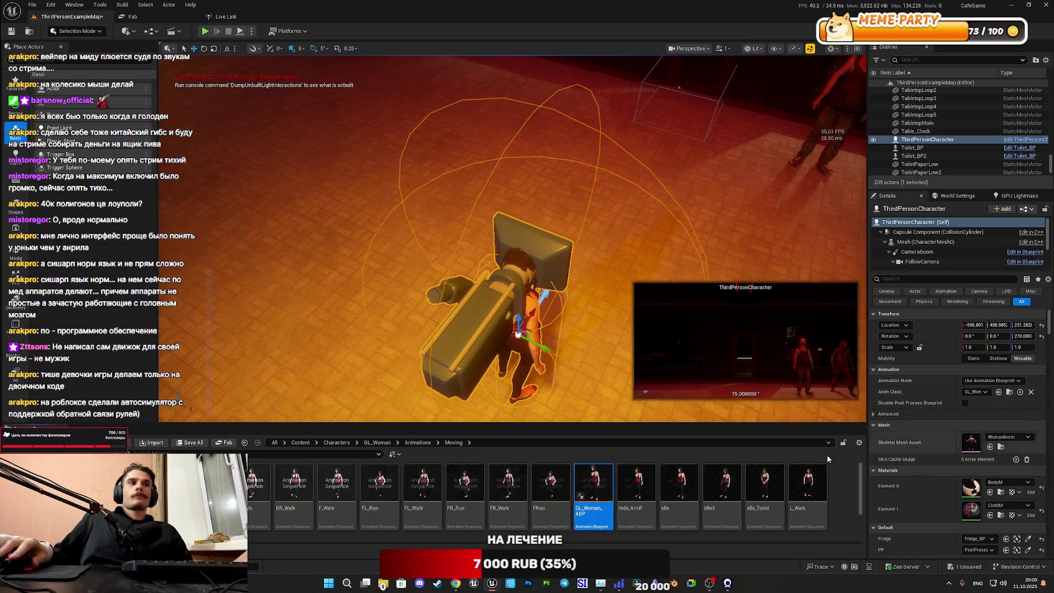
pyautogui.doubleClick(591, 485)
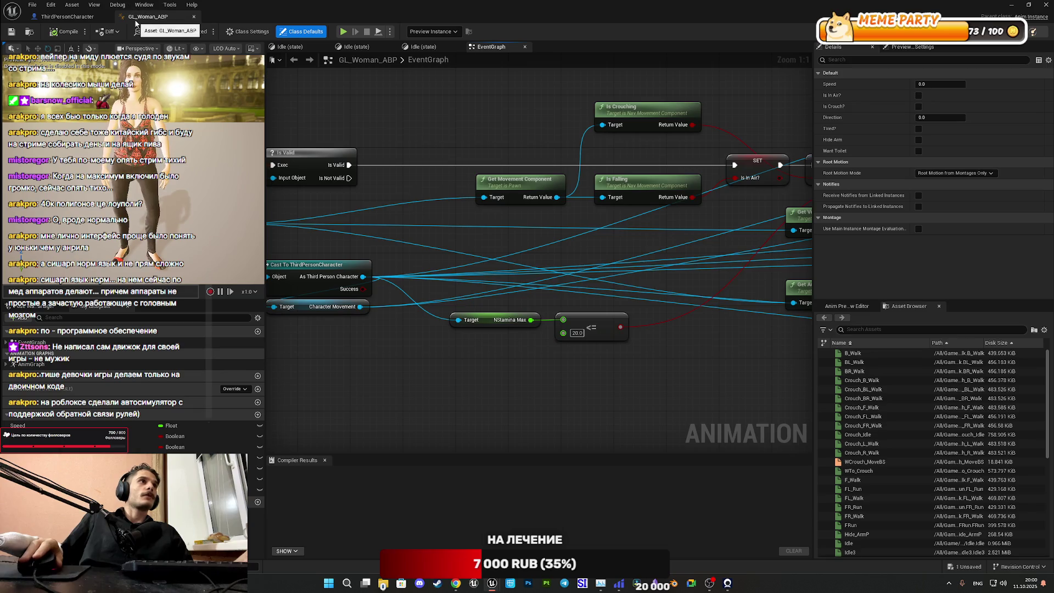
pyautogui.click(194, 16)
pyautogui.doubleClick(458, 339)
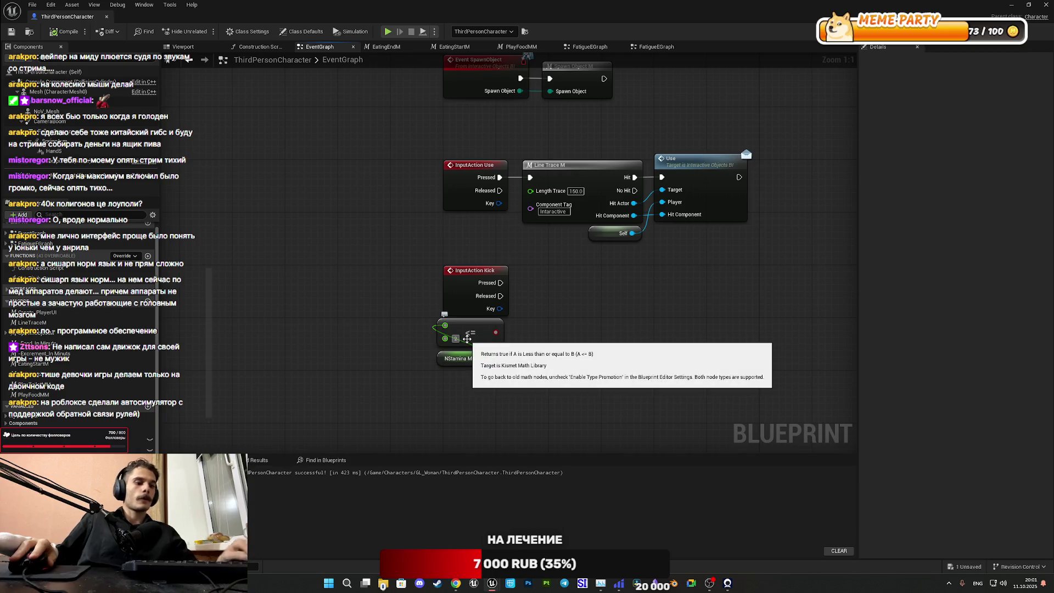
# Step: Set the kick's <= threshold to 20, compile and save, then minimize to the map
pyautogui.write('20')
pyautogui.press('Return')
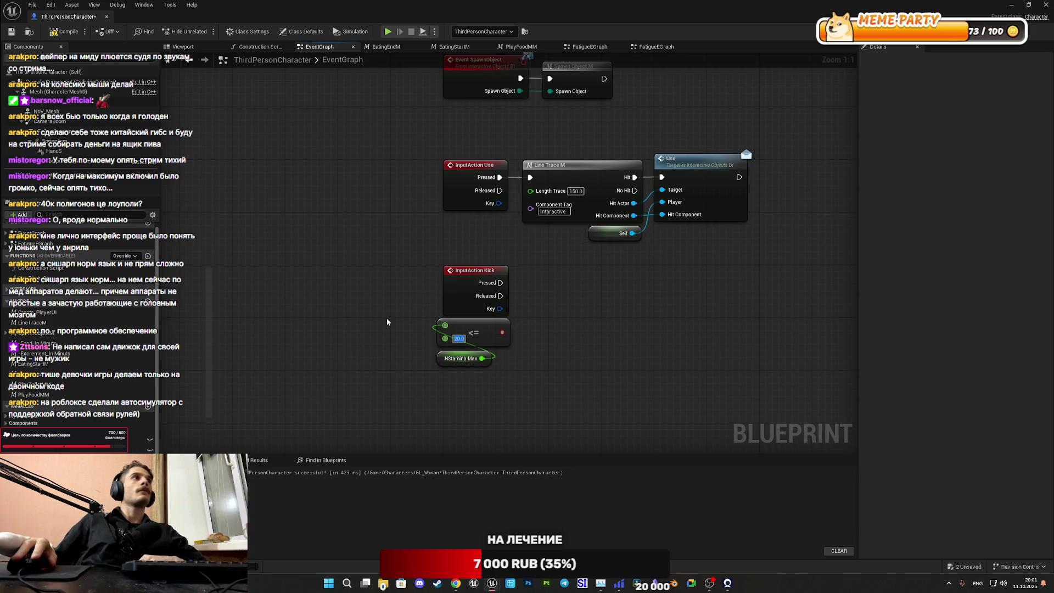
pyautogui.click(63, 33)
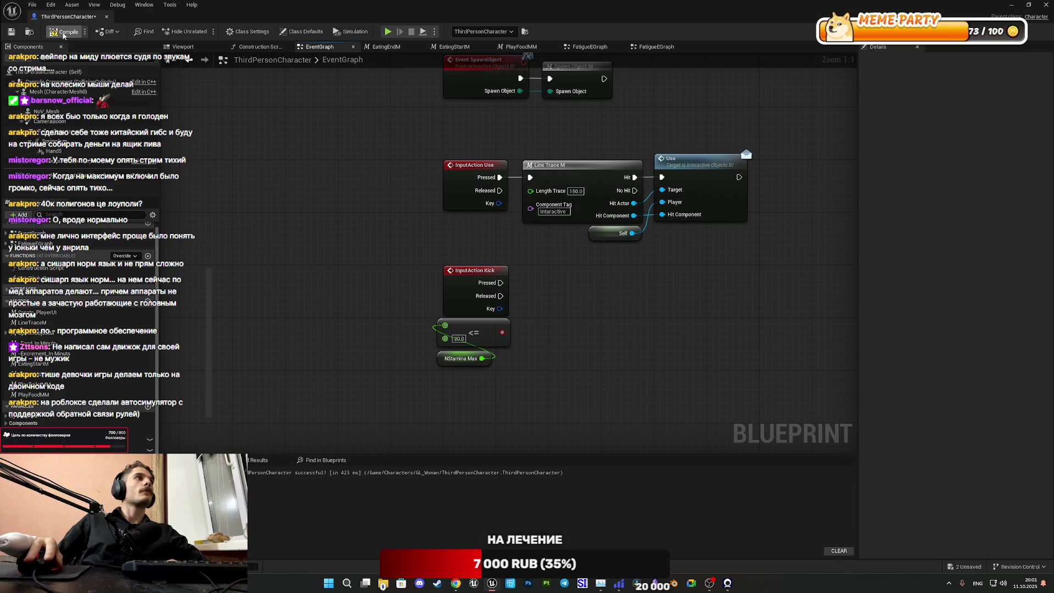
pyautogui.click(11, 31)
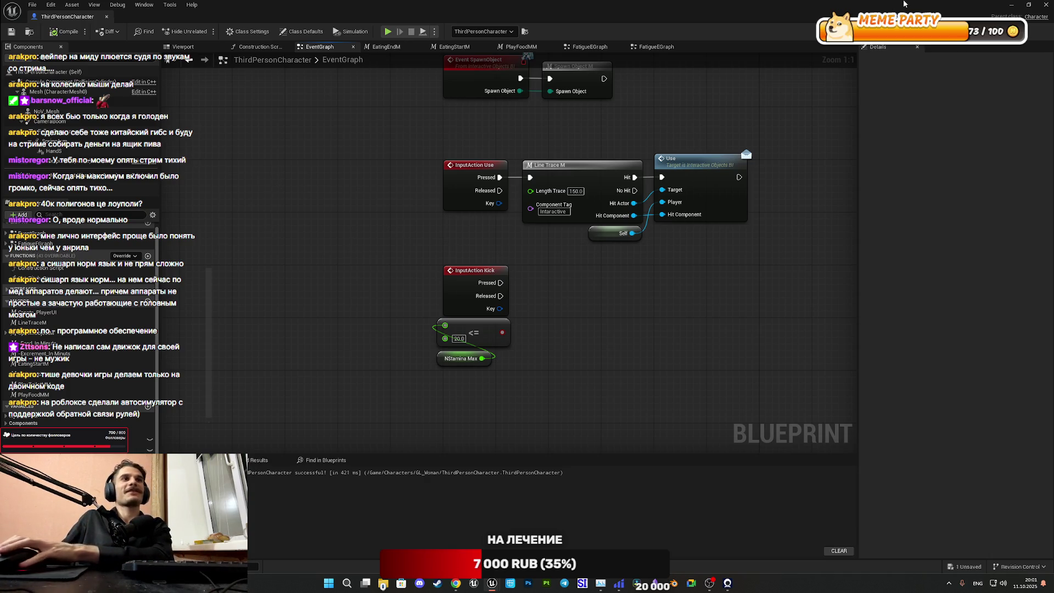
pyautogui.click(1011, 4)
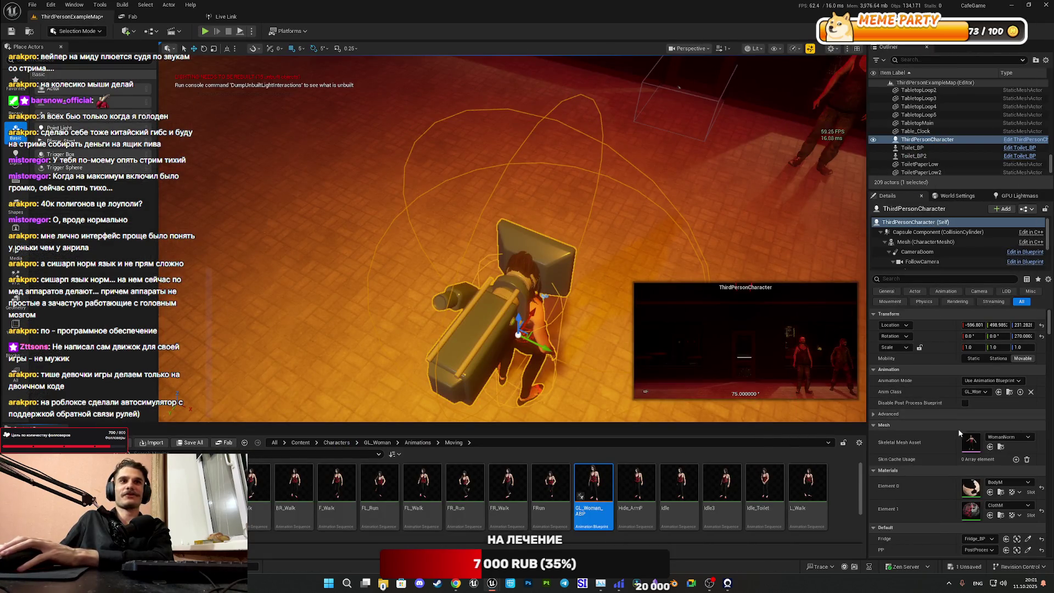
# Step: Open GL_Woman_ABP and browse its velocity, direction, Lerp, Hide Arm and Max Walk Speed nodes
pyautogui.doubleClick(589, 473)
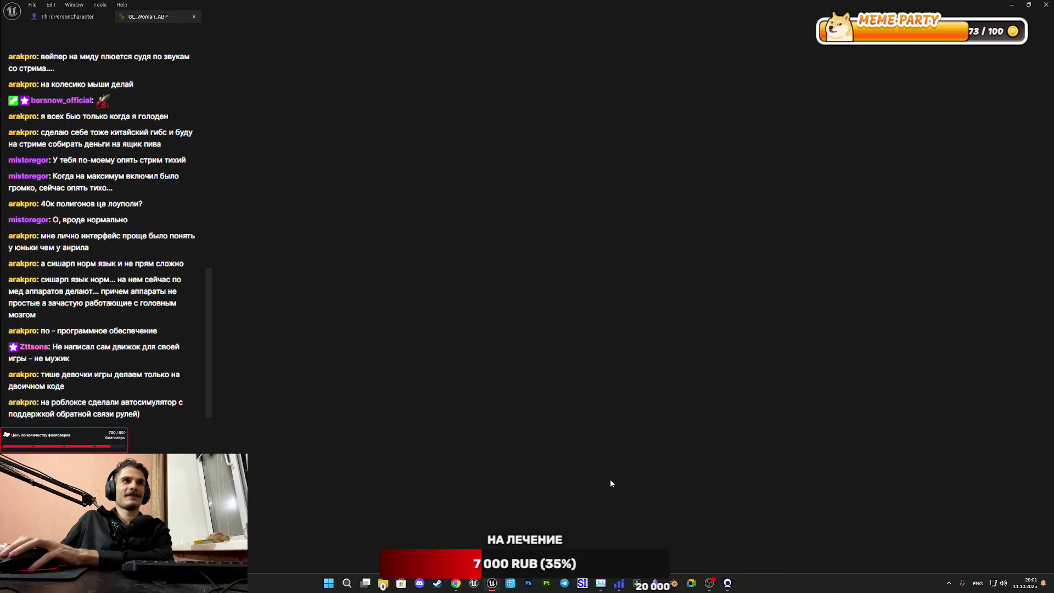
pyautogui.scroll(-2, 617, 373)
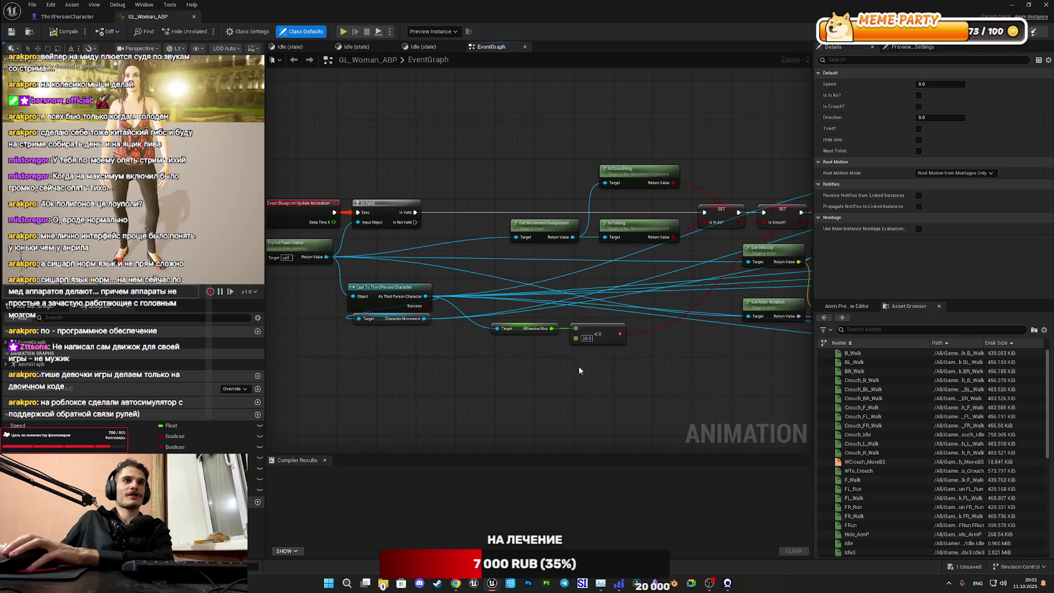
pyautogui.moveTo(579, 366)
pyautogui.mouseDown()
pyautogui.moveTo(464, 400)
pyautogui.moveTo(302, 379)
pyautogui.mouseUp()
pyautogui.moveTo(466, 378); pyautogui.dragTo(272, 343)
pyautogui.moveTo(384, 352); pyautogui.dragTo(300, 356)
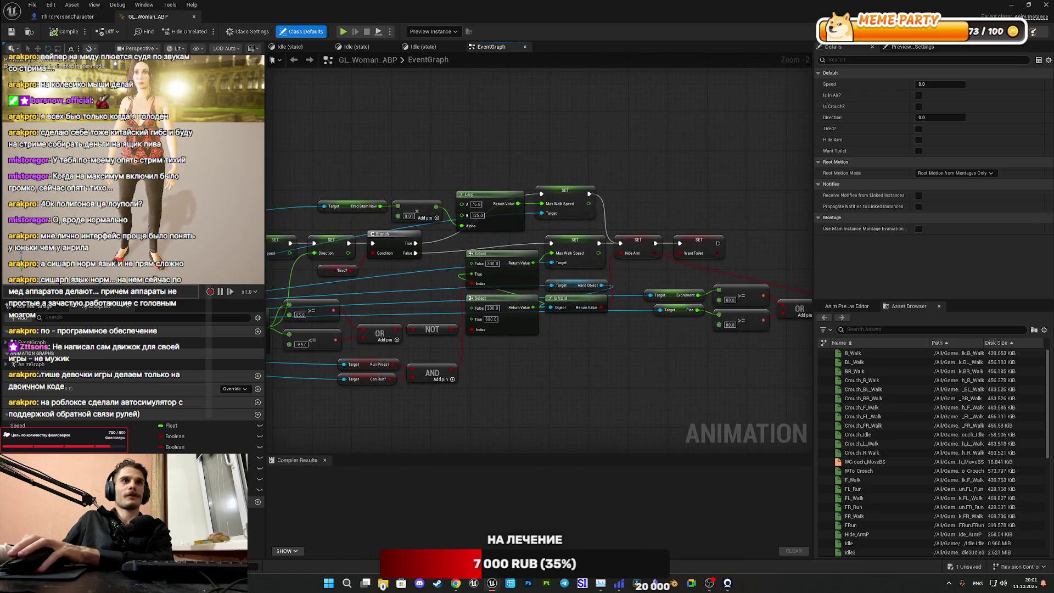
pyautogui.scroll(2, 756, 318)
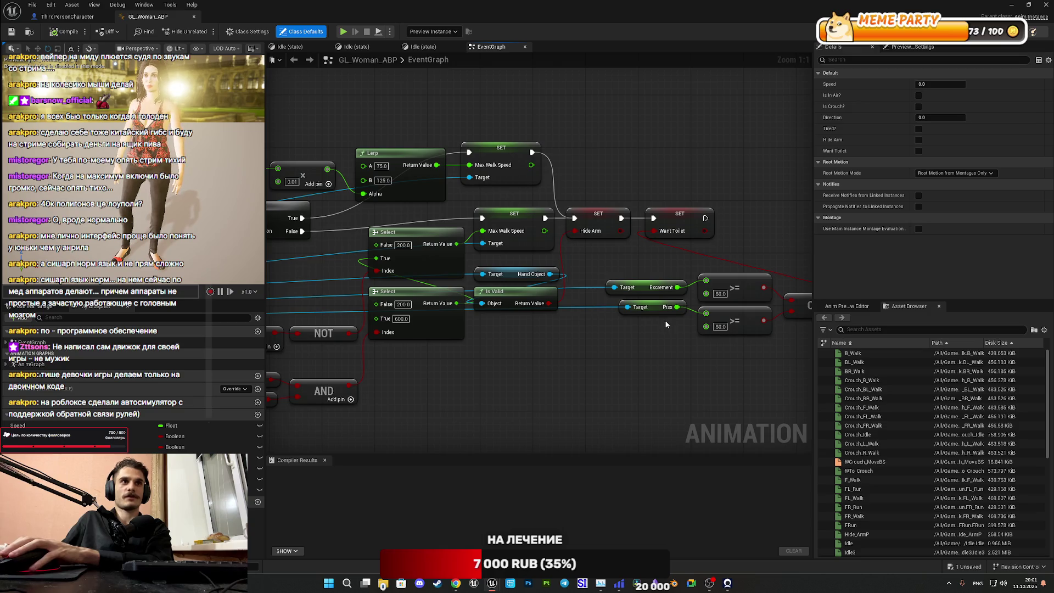
pyautogui.moveTo(584, 280)
pyautogui.mouseDown()
pyautogui.moveTo(645, 311)
pyautogui.moveTo(621, 299)
pyautogui.moveTo(606, 236)
pyautogui.moveTo(671, 279)
pyautogui.moveTo(786, 313)
pyautogui.moveTo(572, 234)
pyautogui.mouseUp()
pyautogui.click(707, 282)
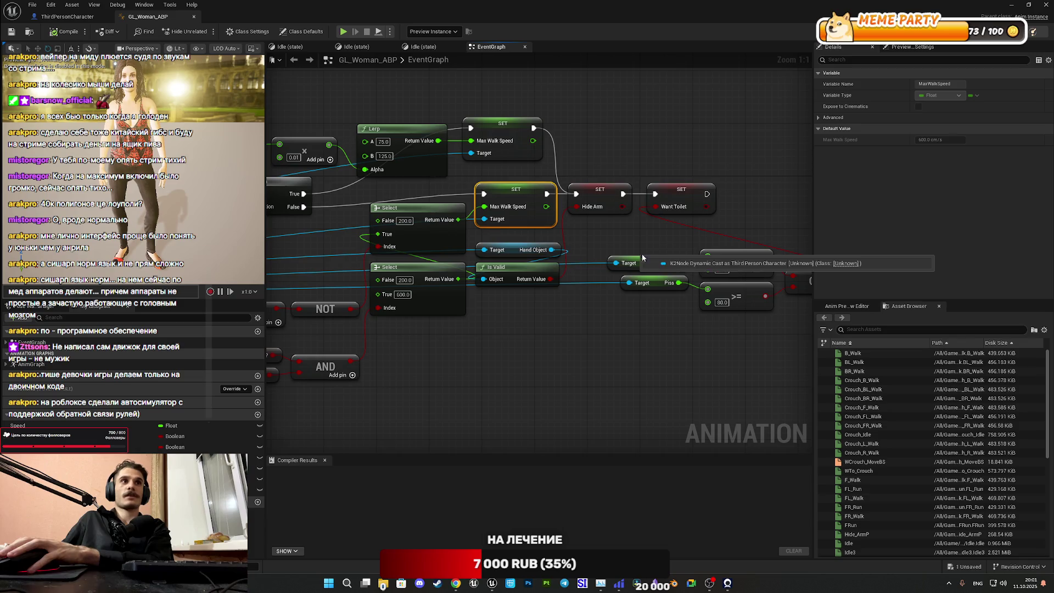
# Step: Inspect the Excrement and Piss target nodes, pan back, and close GL_Woman_ABP
pyautogui.moveTo(631, 237)
pyautogui.mouseDown()
pyautogui.moveTo(516, 211)
pyautogui.moveTo(530, 279)
pyautogui.moveTo(570, 256)
pyautogui.mouseUp()
pyautogui.rightClick(558, 212)
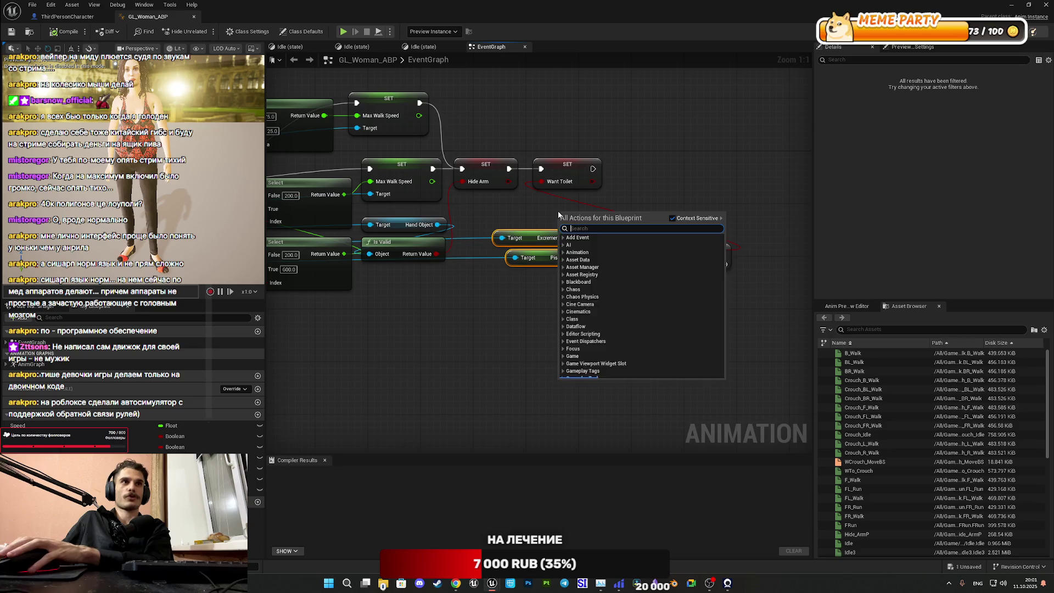
pyautogui.click(543, 205)
pyautogui.click(540, 202)
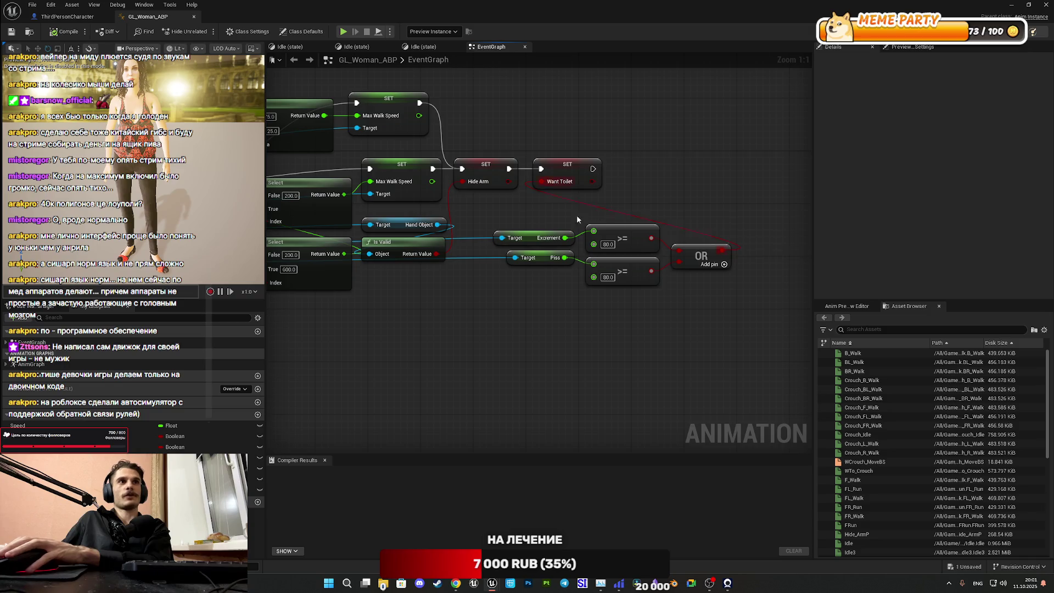
pyautogui.moveTo(544, 206); pyautogui.dragTo(770, 225)
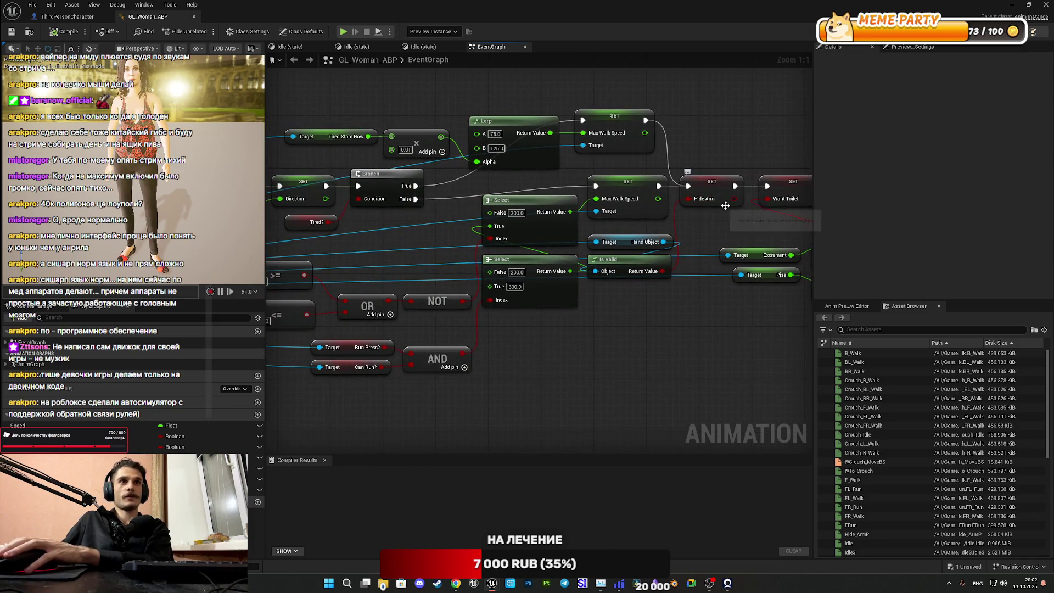
pyautogui.moveTo(613, 235); pyautogui.dragTo(935, 251)
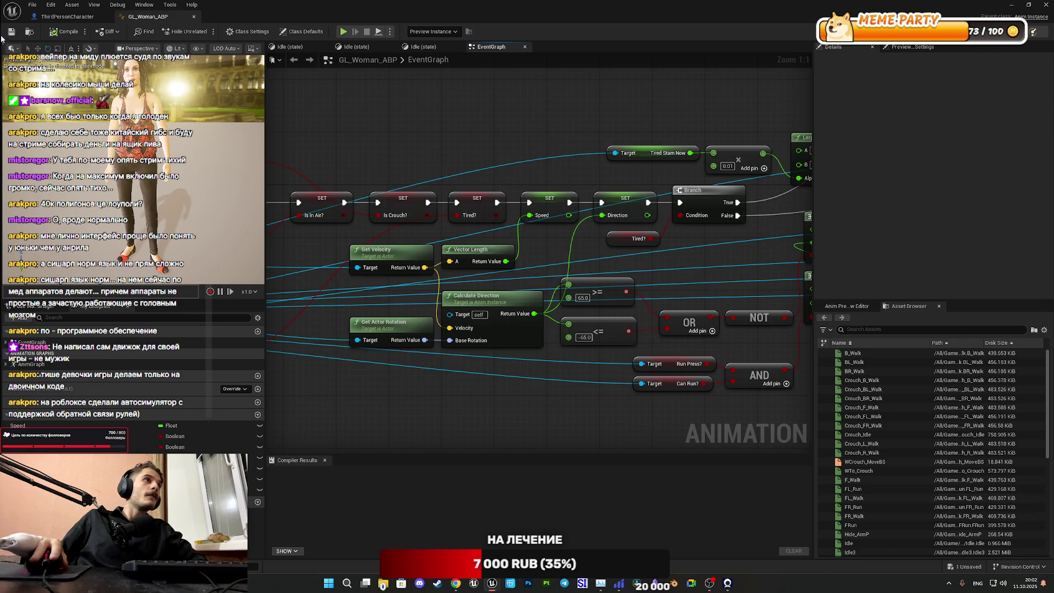
pyautogui.middleClick(147, 18)
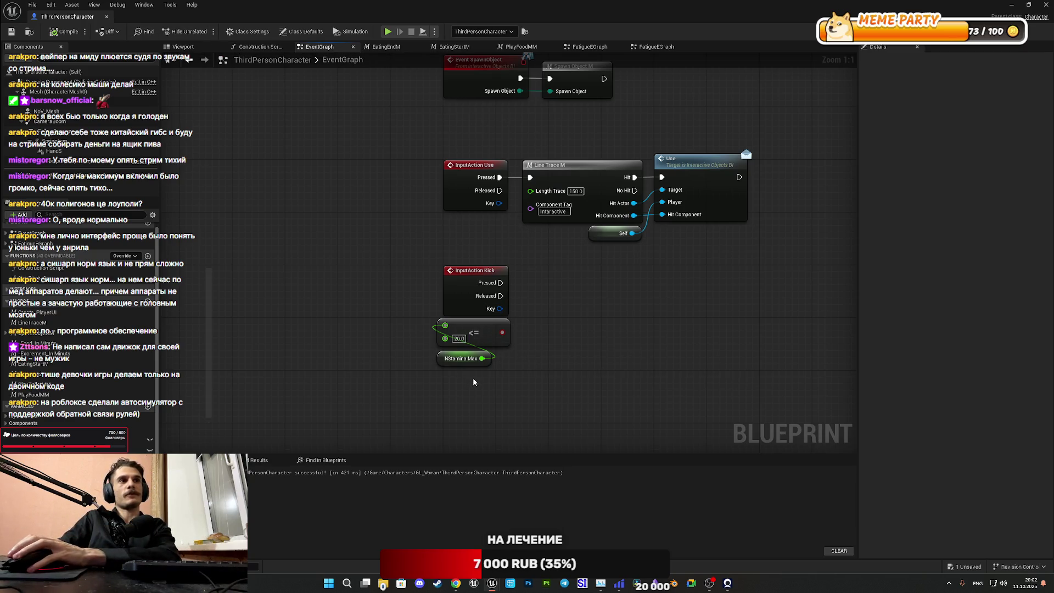
# Step: Shift the NStamina Max check down and place an NStamina Now getter under the kick event
pyautogui.moveTo(472, 377)
pyautogui.mouseDown()
pyautogui.moveTo(456, 325)
pyautogui.moveTo(466, 333)
pyautogui.mouseUp()
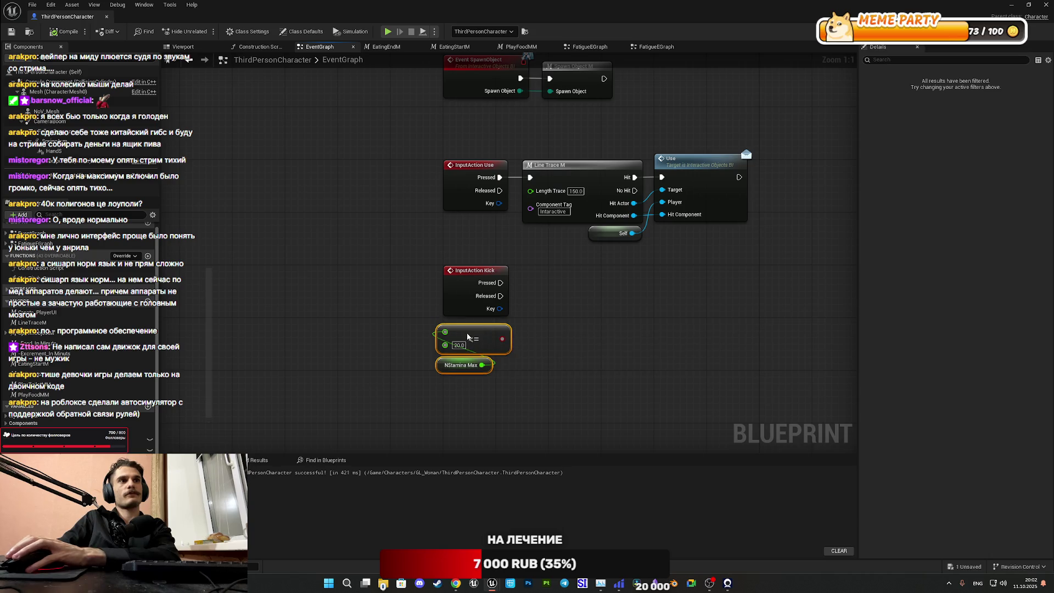
pyautogui.click(553, 343)
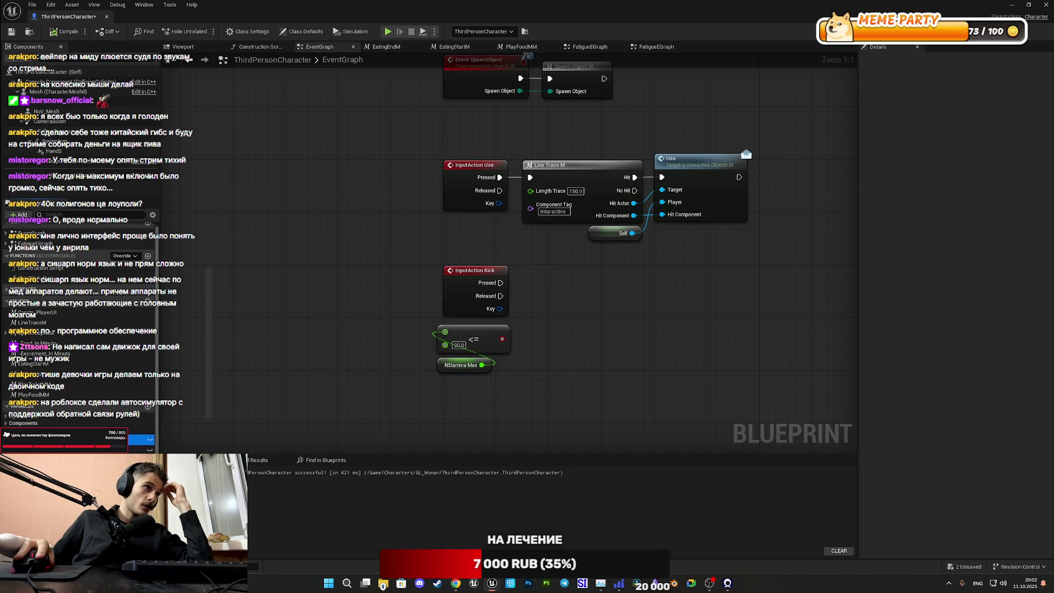
pyautogui.click(137, 439)
pyautogui.moveTo(470, 410)
pyautogui.mouseDown()
pyautogui.moveTo(439, 396)
pyautogui.moveTo(505, 381)
pyautogui.moveTo(540, 391)
pyautogui.moveTo(516, 384)
pyautogui.mouseUp()
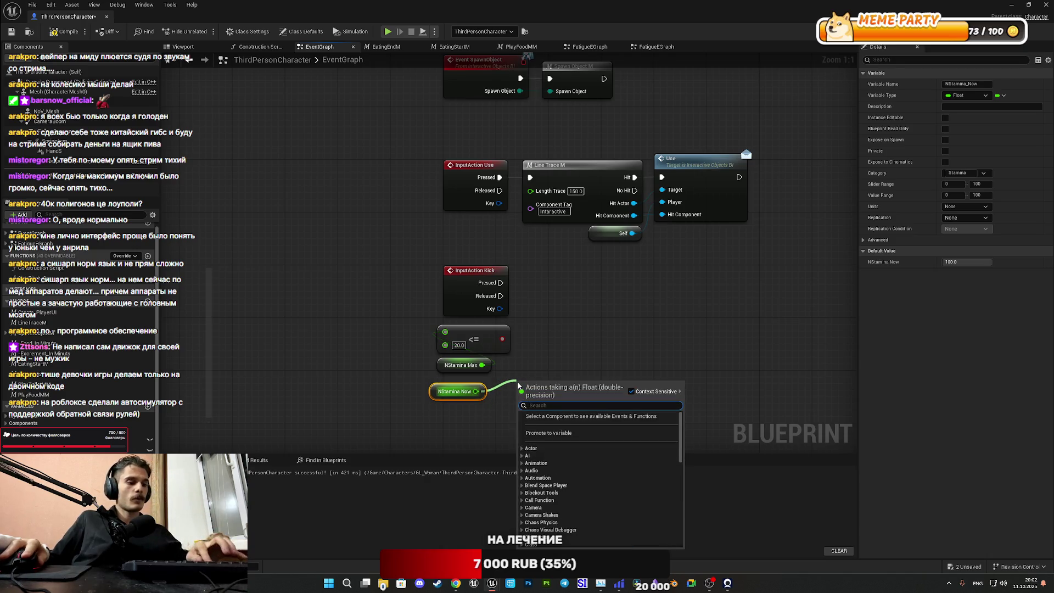
# Step: Feed NStamina Now into a new Less Equal comparison with threshold 10 and align it
pyautogui.write('>')
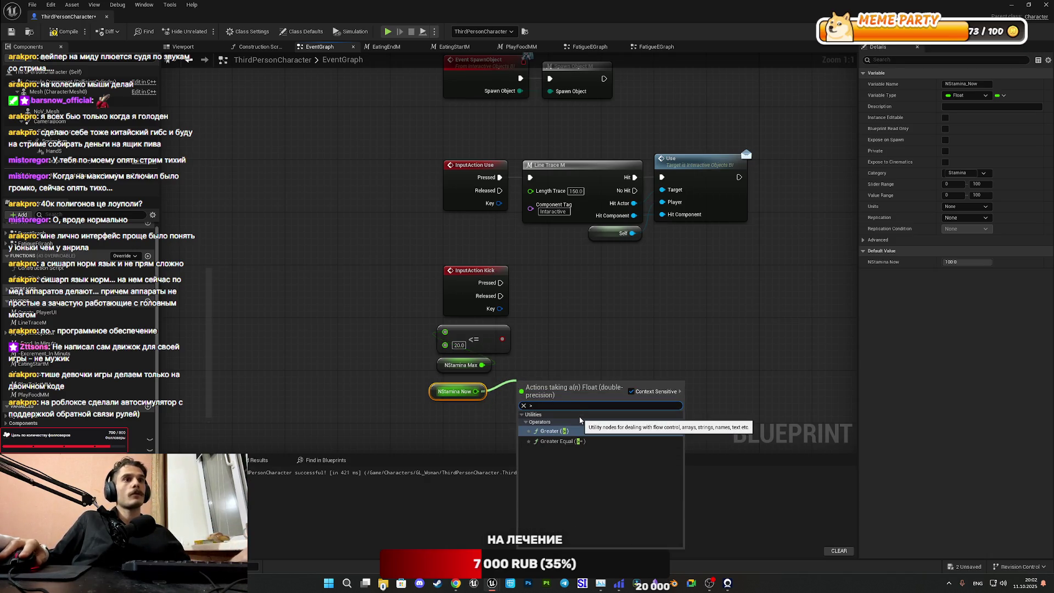
pyautogui.press('BackSpace')
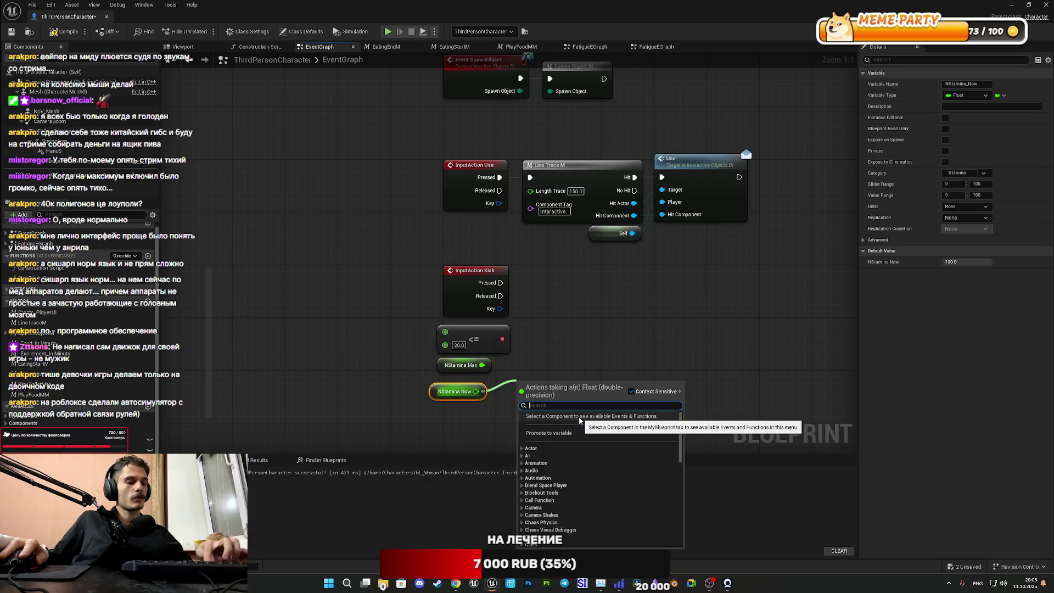
pyautogui.write('<=')
pyautogui.click(571, 431)
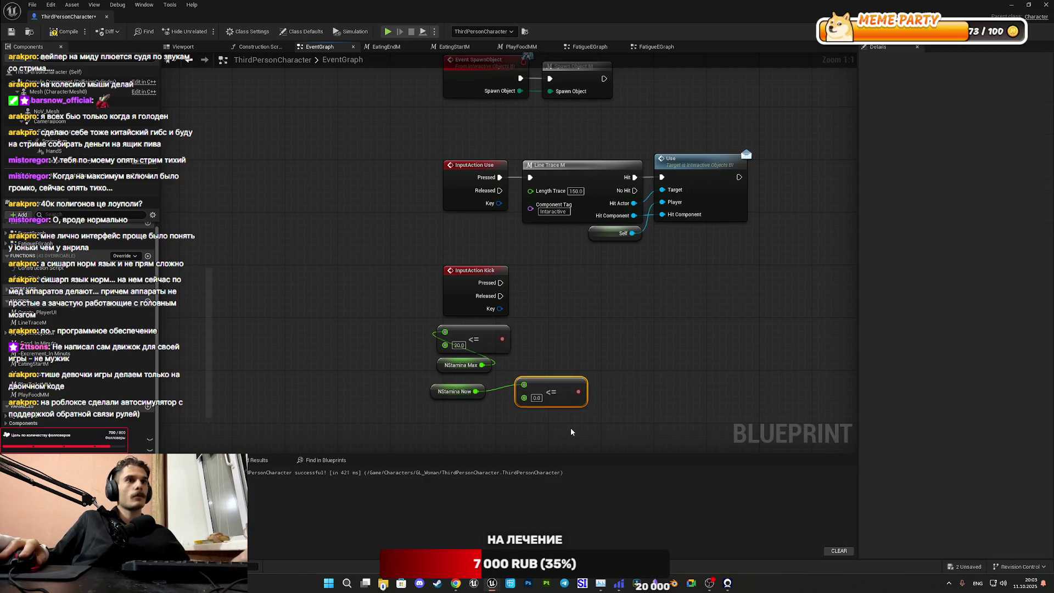
pyautogui.click(536, 398)
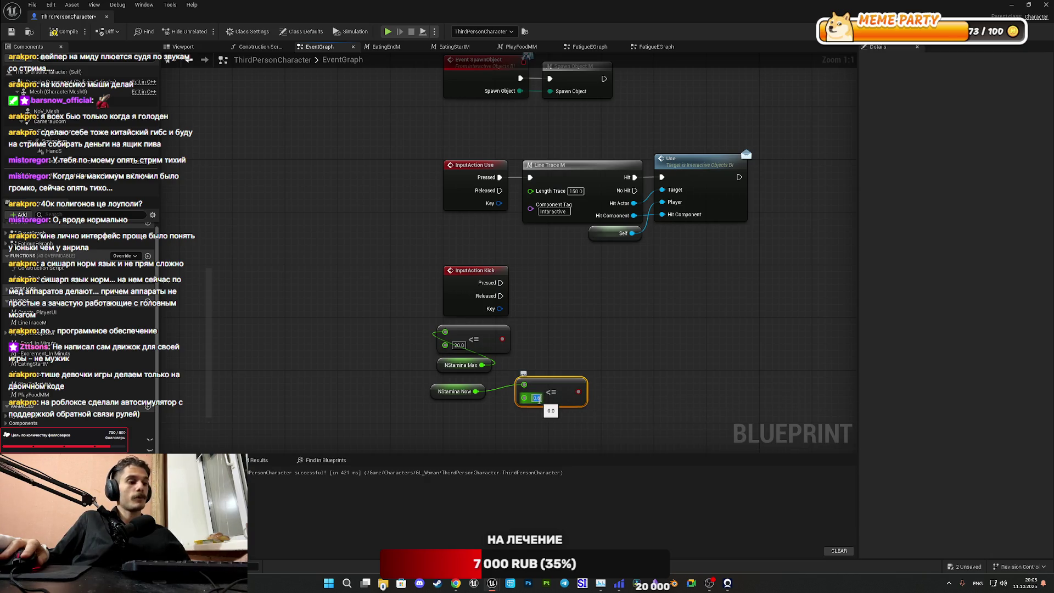
pyautogui.write('10')
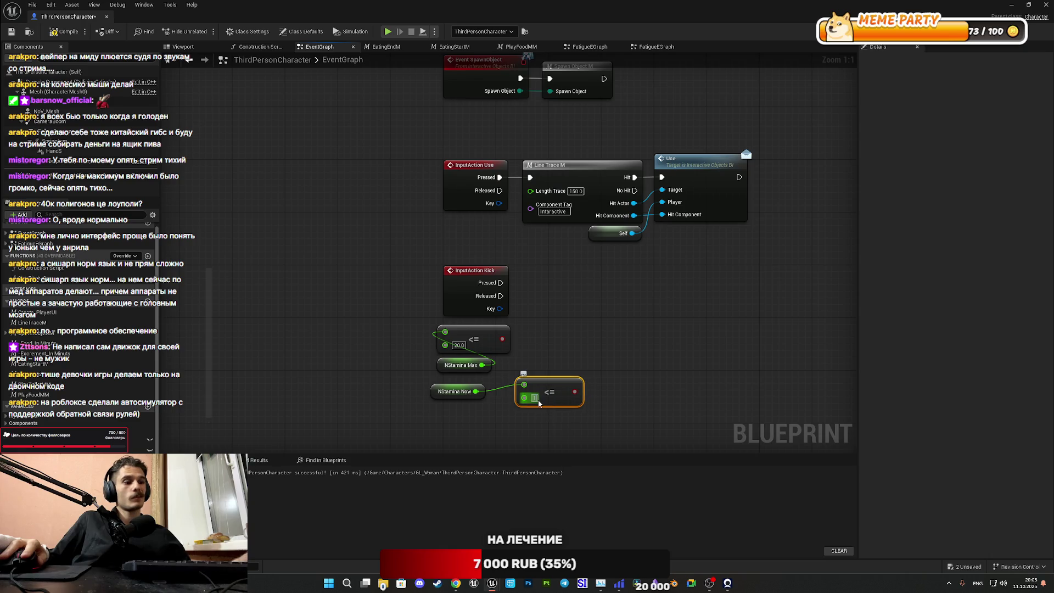
pyautogui.press('Return')
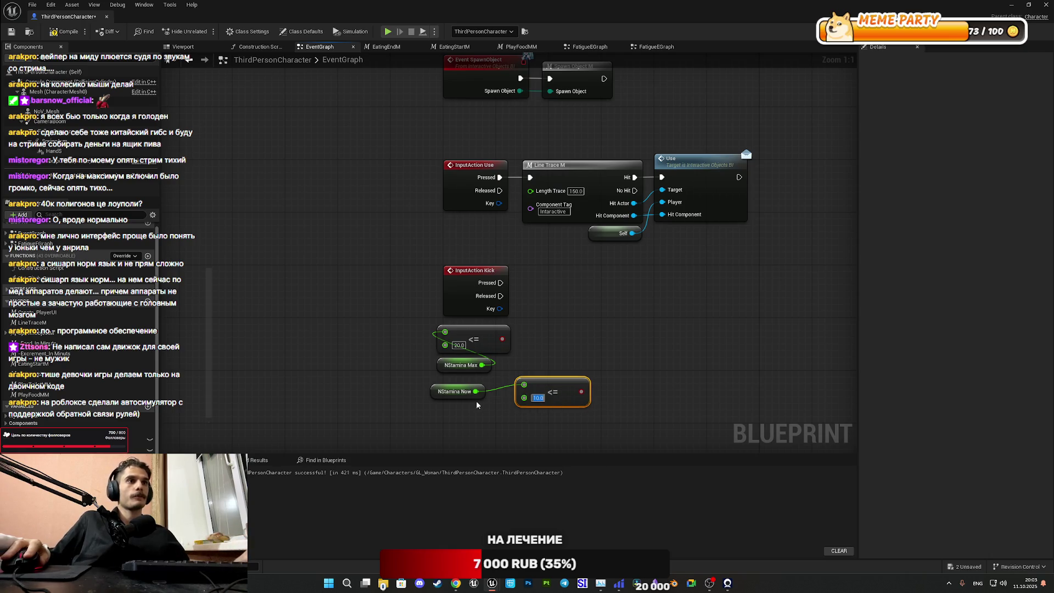
pyautogui.moveTo(566, 387)
pyautogui.mouseDown()
pyautogui.moveTo(485, 413)
pyautogui.moveTo(444, 396)
pyautogui.mouseUp()
pyautogui.click(593, 378)
pyautogui.click(604, 375)
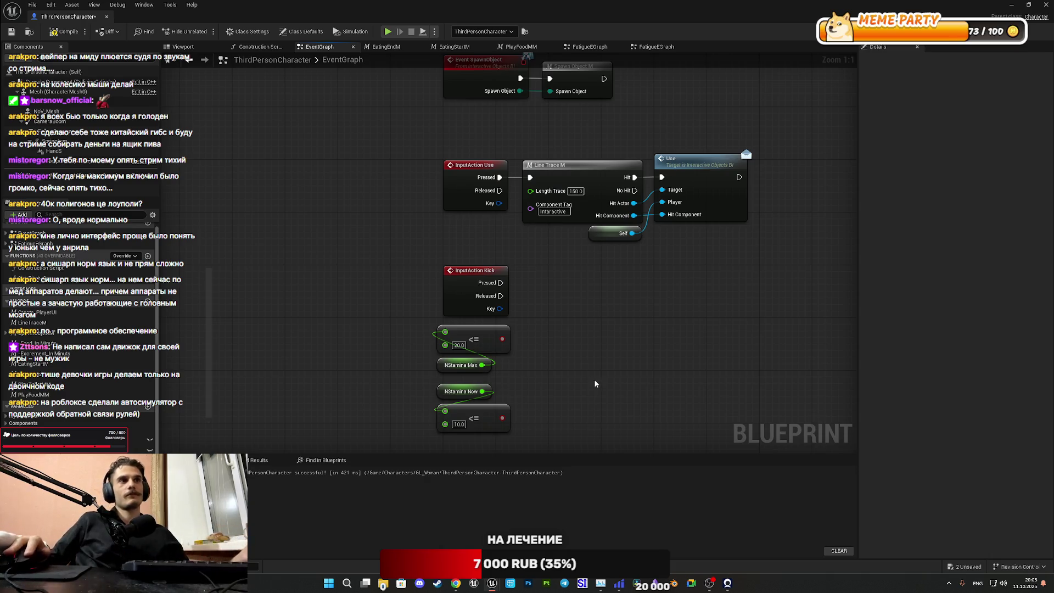
# Step: Combine the two stamina <= comparisons with an AND Boolean node
pyautogui.moveTo(502, 339); pyautogui.dragTo(538, 362)
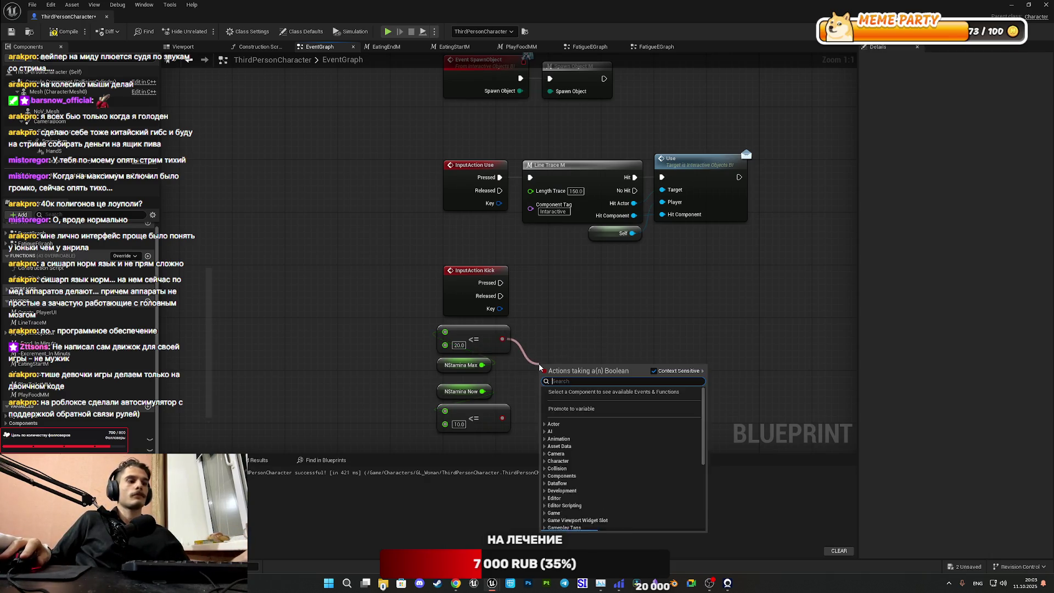
pyautogui.write('and')
pyautogui.click(582, 401)
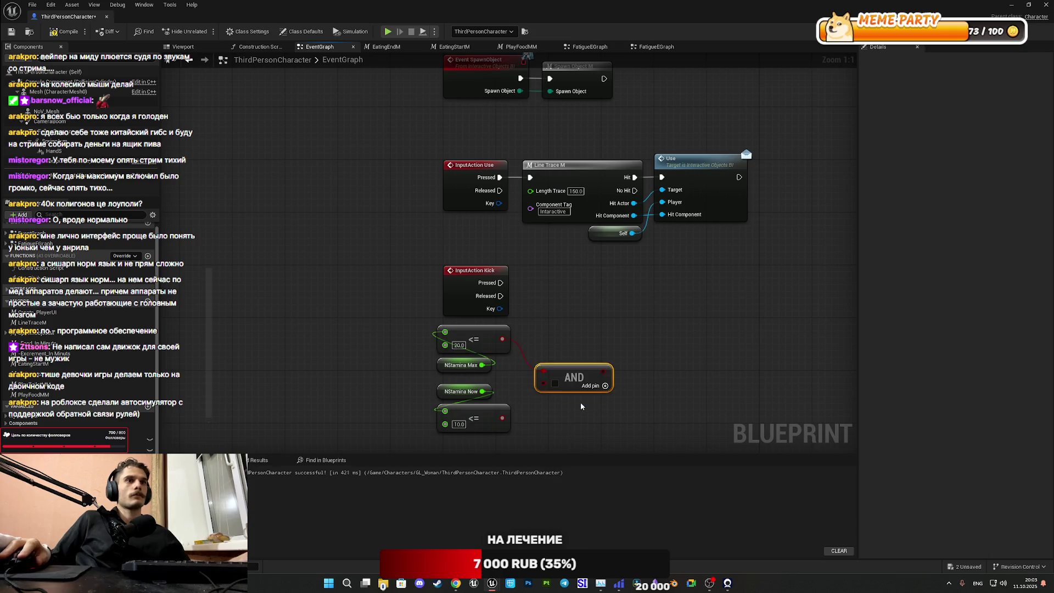
pyautogui.moveTo(502, 418)
pyautogui.mouseDown()
pyautogui.moveTo(544, 383)
pyautogui.moveTo(562, 384)
pyautogui.mouseUp()
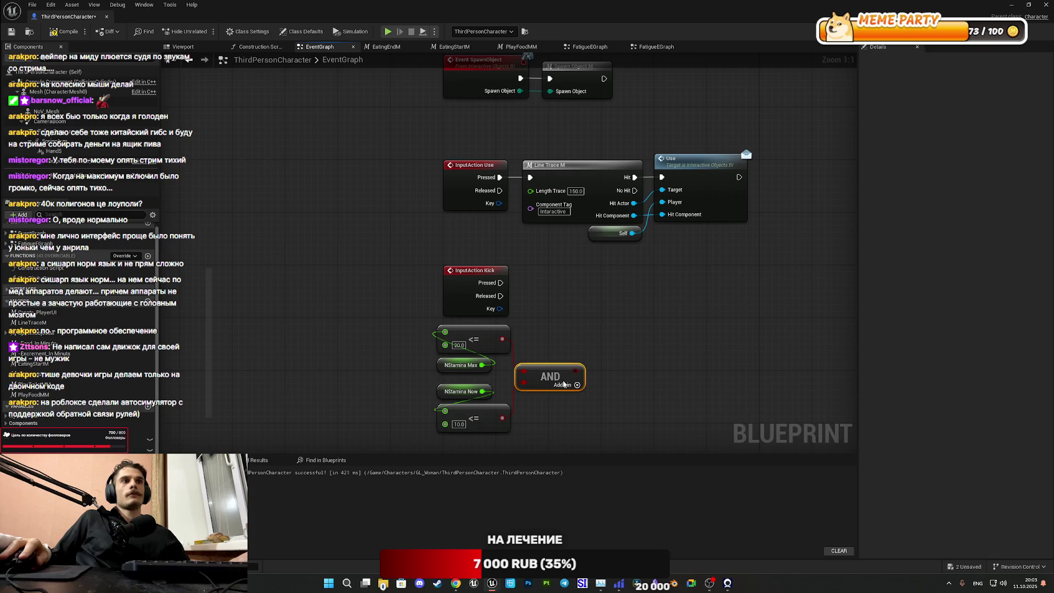
# Step: Drive a Branch from the AND result, trigger it from InputAction Kick Pressed, and compile
pyautogui.moveTo(563, 383)
pyautogui.mouseDown()
pyautogui.moveTo(571, 333)
pyautogui.moveTo(552, 313)
pyautogui.mouseUp()
pyautogui.write('bra')
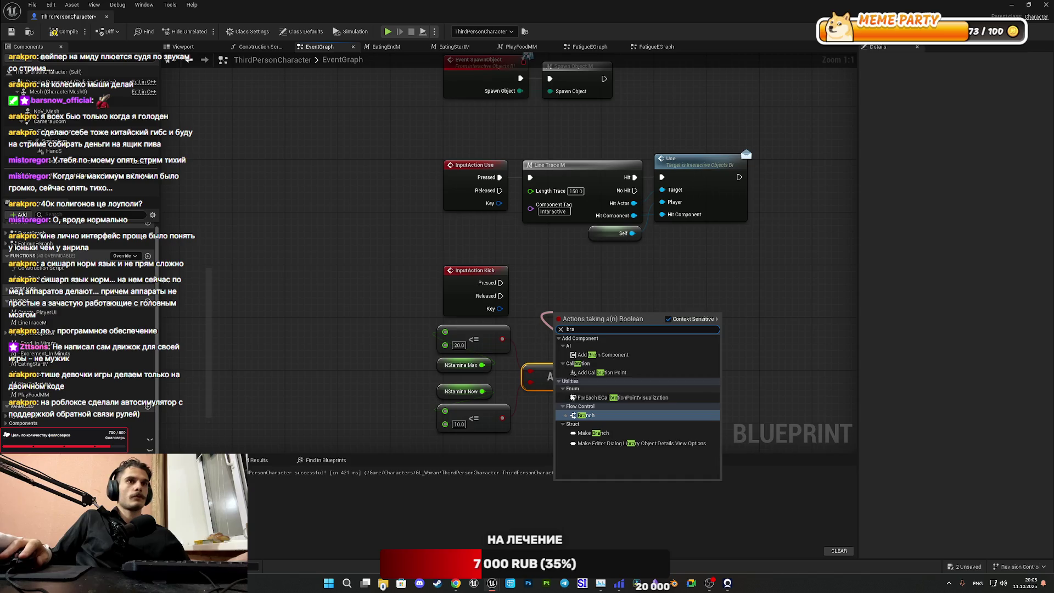
pyautogui.click(587, 414)
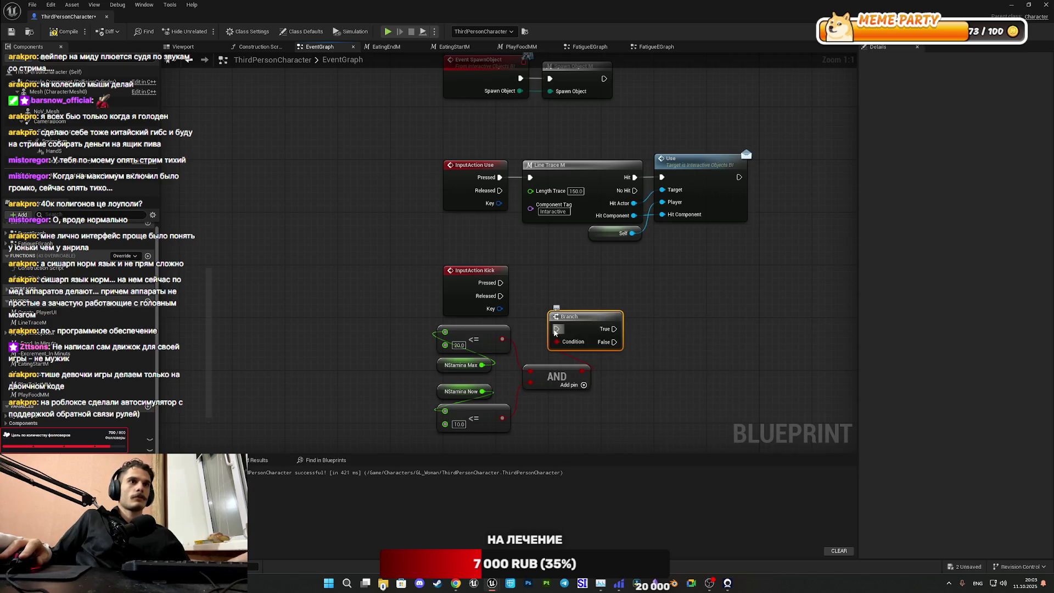
pyautogui.moveTo(556, 330); pyautogui.dragTo(500, 282)
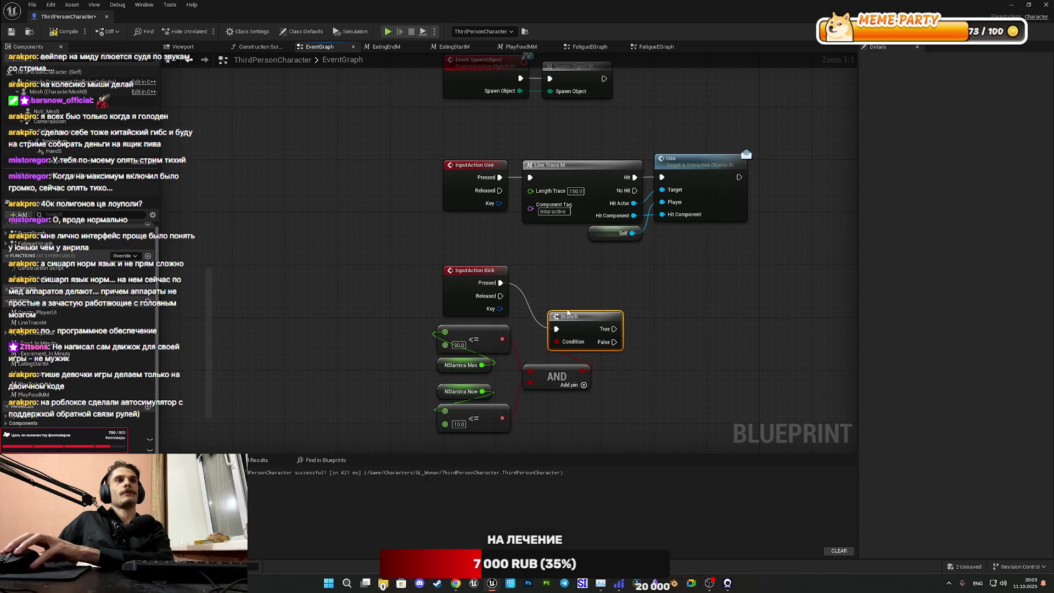
pyautogui.moveTo(567, 312)
pyautogui.mouseDown()
pyautogui.moveTo(557, 255)
pyautogui.moveTo(547, 270)
pyautogui.mouseUp()
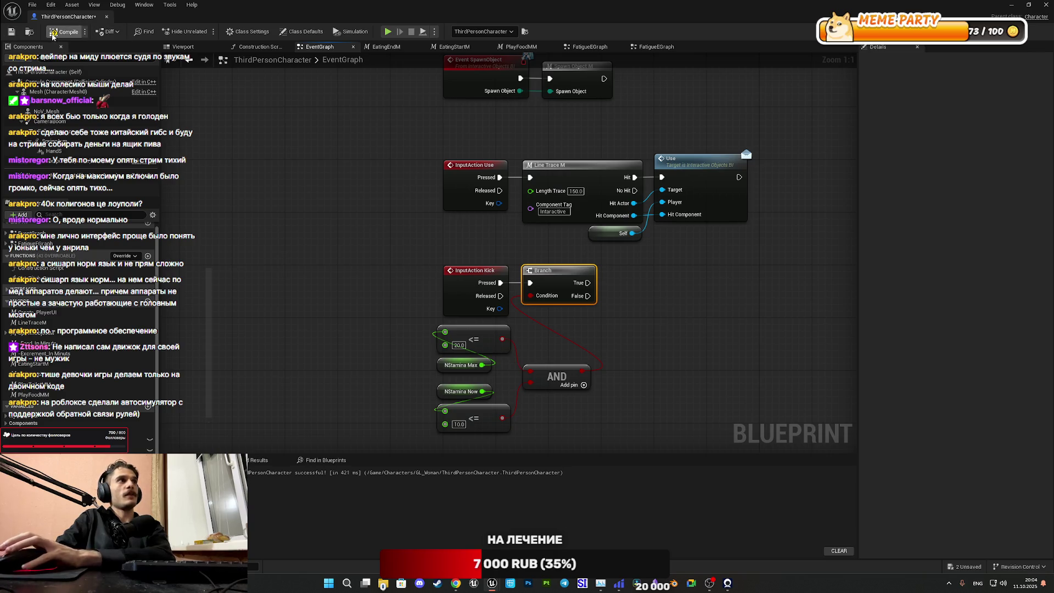
pyautogui.click(6, 31)
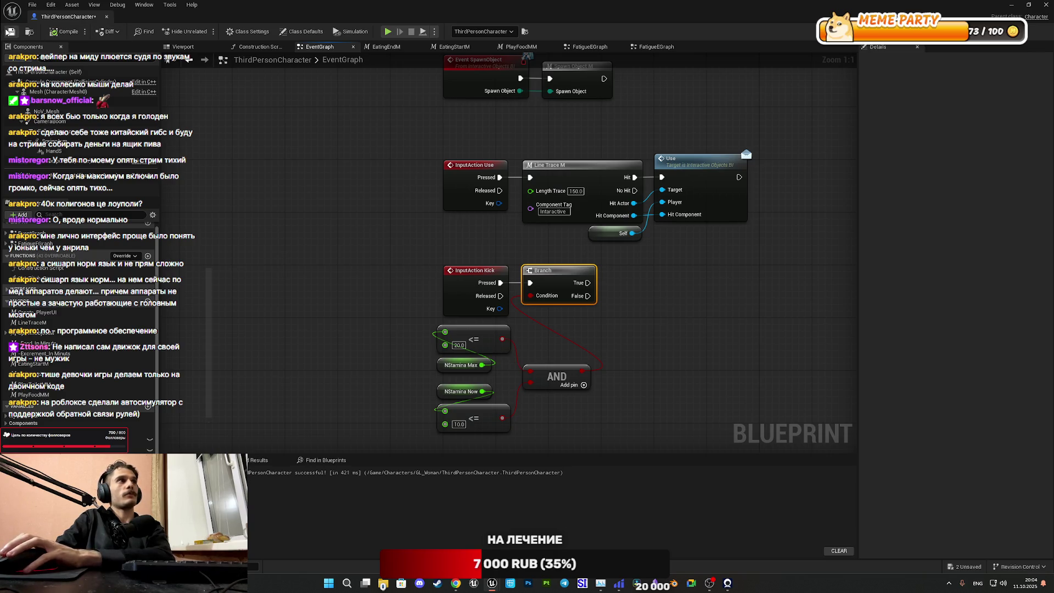
pyautogui.click(313, 348)
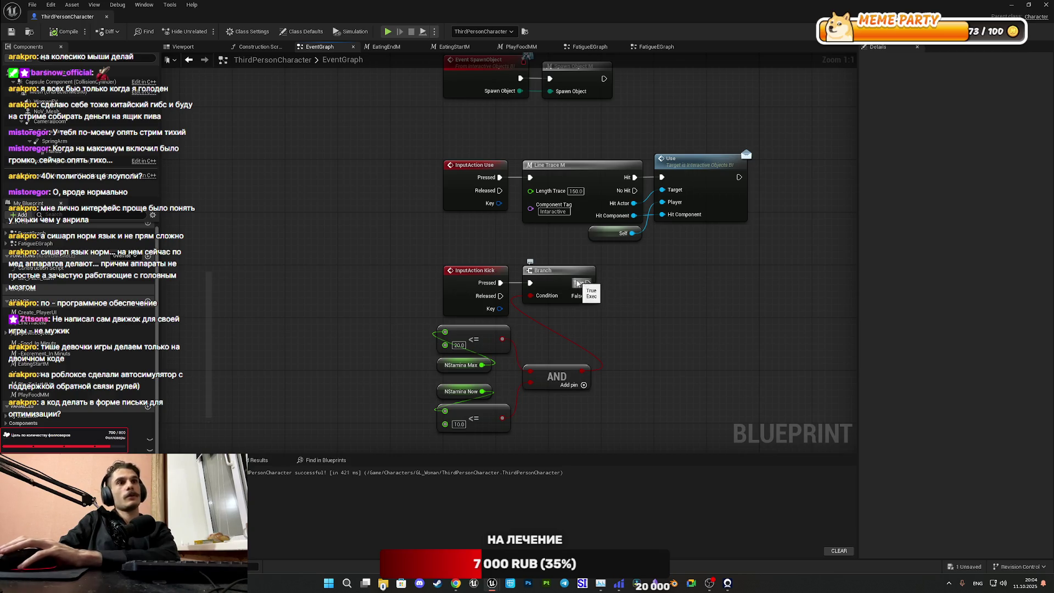
pyautogui.moveTo(577, 282); pyautogui.dragTo(624, 304)
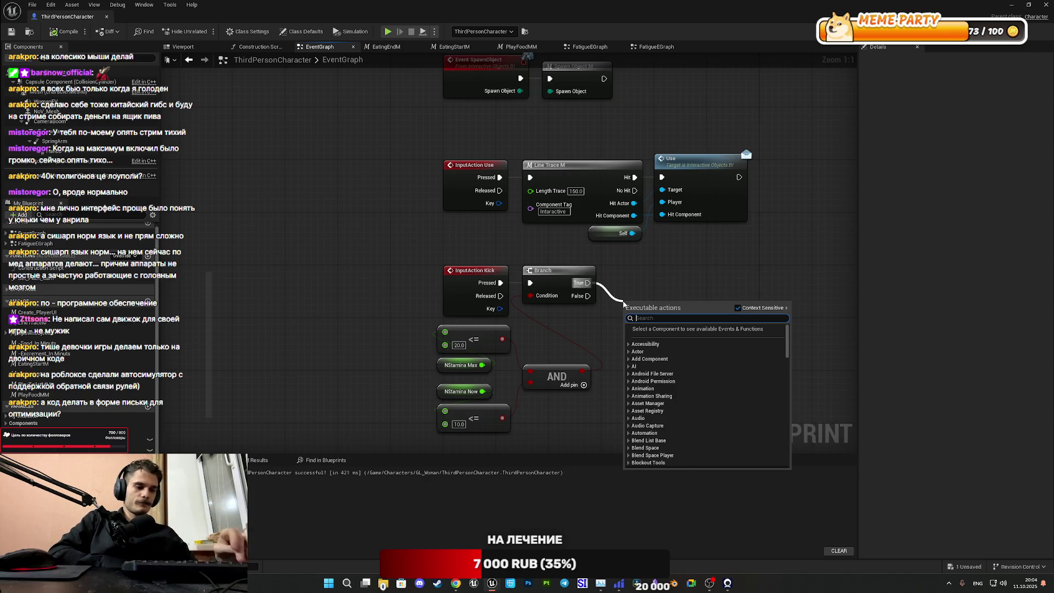
pyautogui.write('play a')
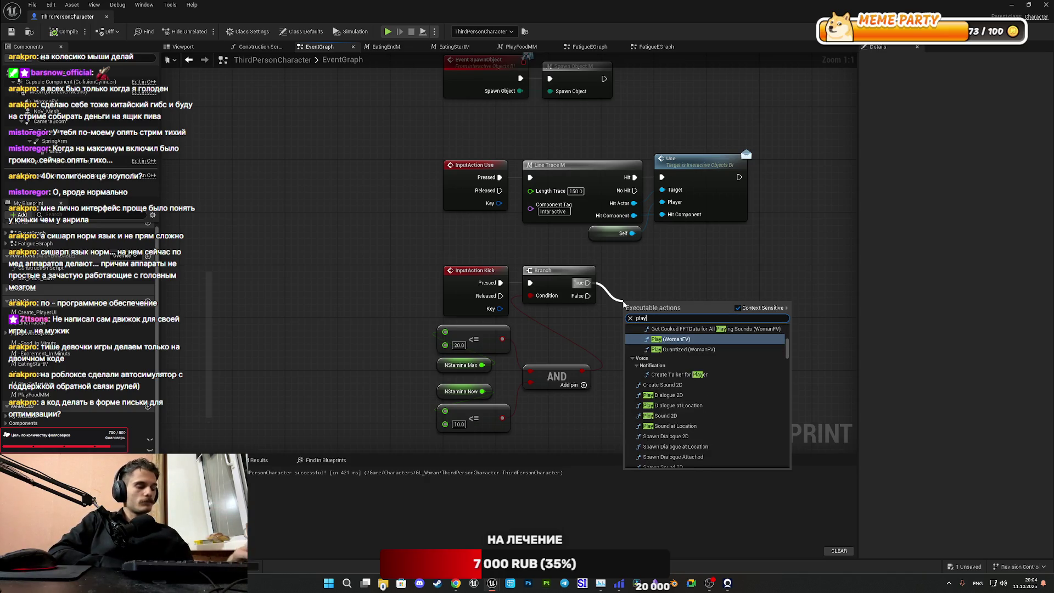
pyautogui.write('nima')
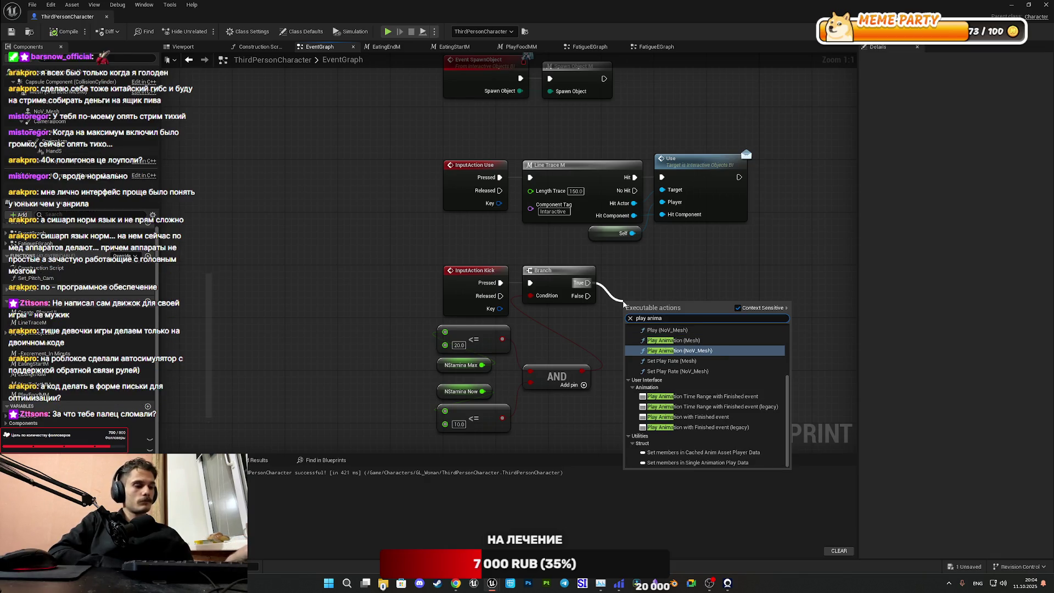
pyautogui.write('tin')
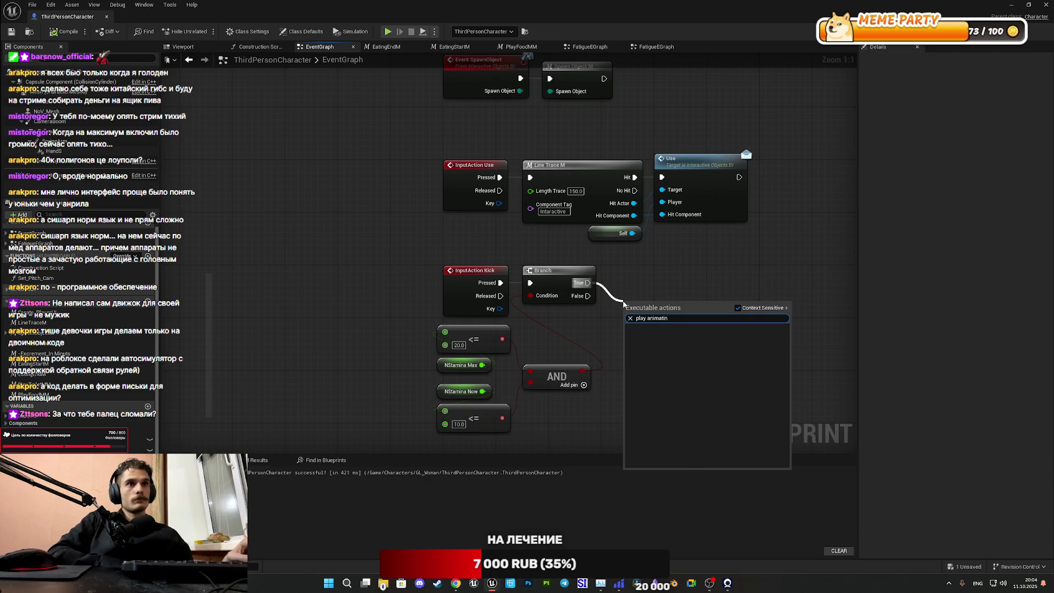
pyautogui.press('BackSpace')
pyautogui.write('o')
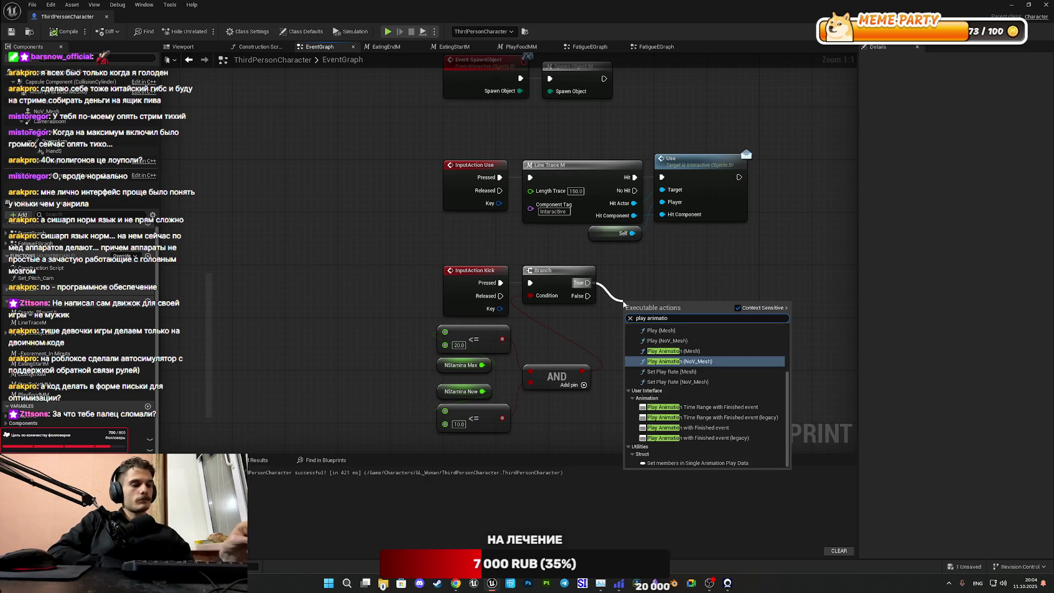
pyautogui.write('n')
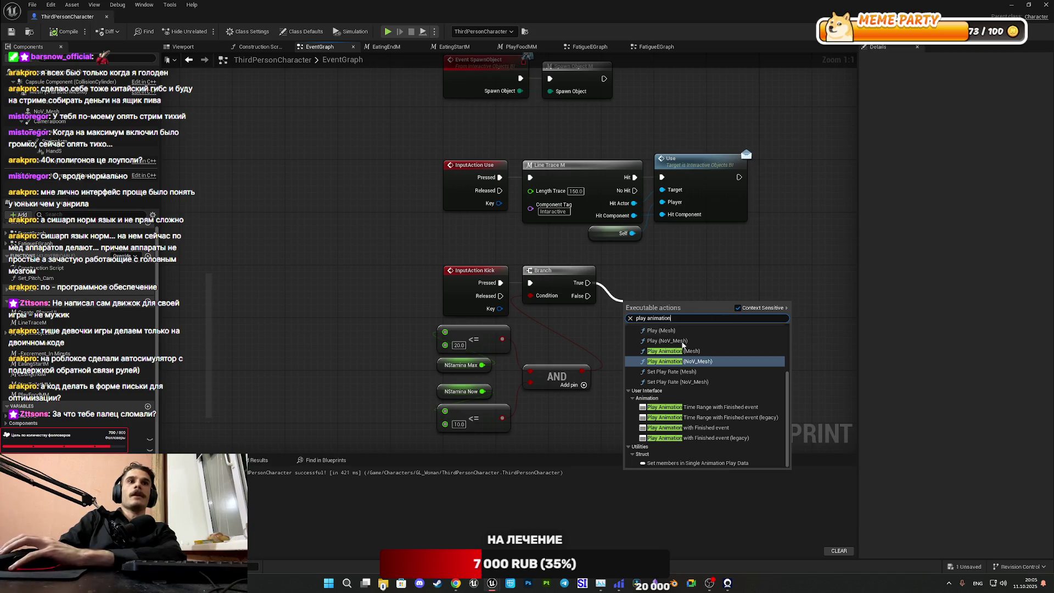
pyautogui.scroll(3, 683, 345)
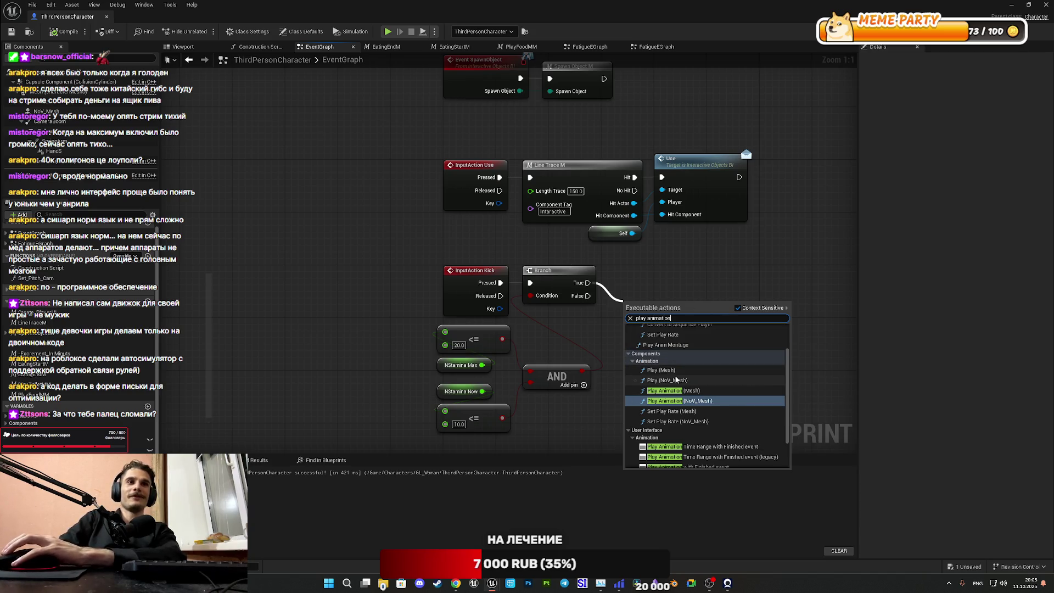
pyautogui.scroll(3, 657, 380)
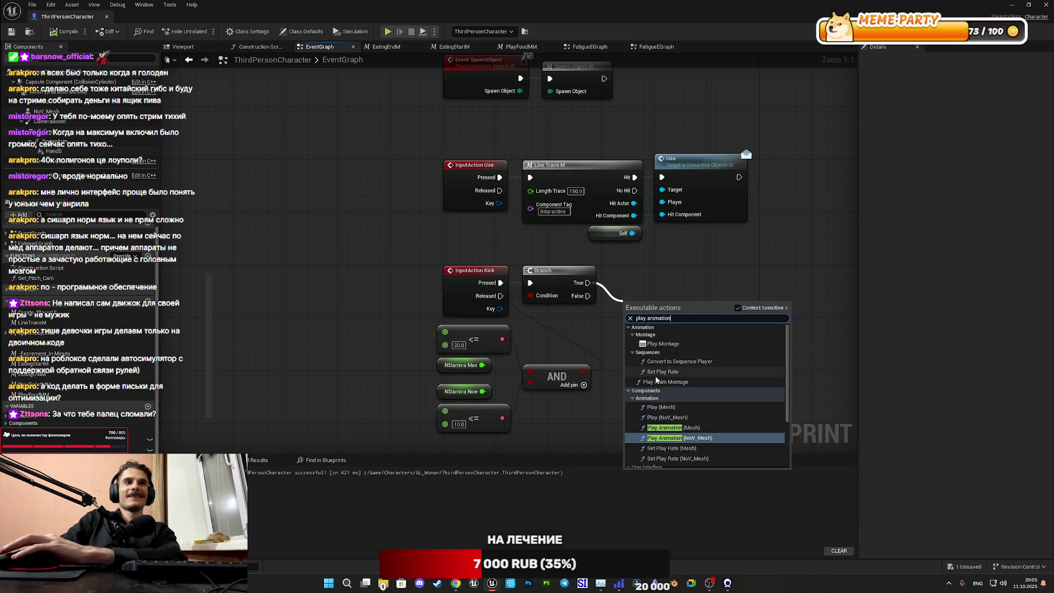
pyautogui.click(662, 343)
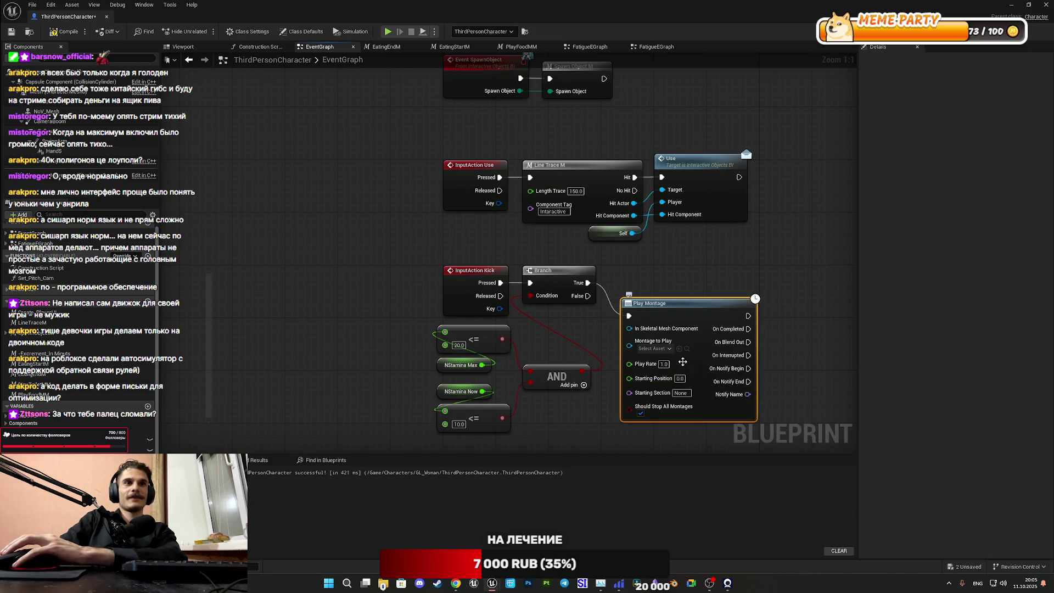
pyautogui.moveTo(686, 367); pyautogui.dragTo(677, 335)
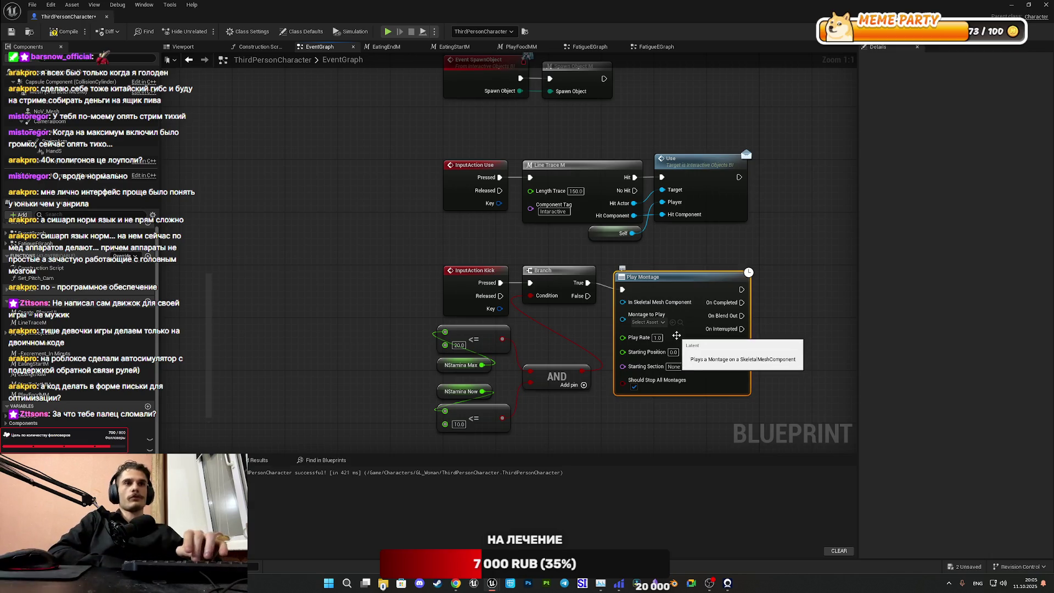
pyautogui.press('Delete')
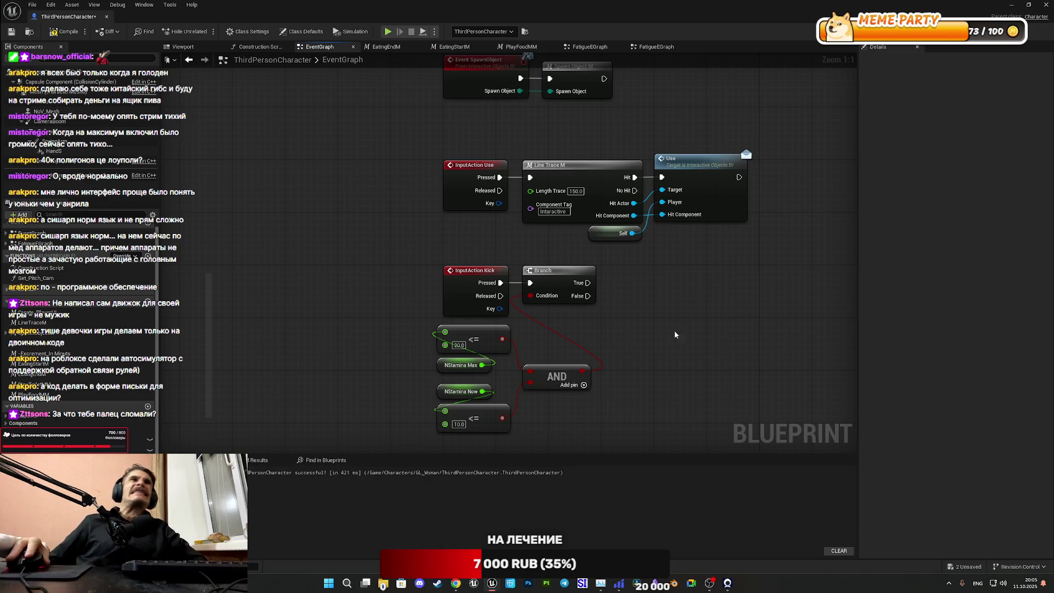
# Step: Switch to the FatigueEGraph, close its duplicate tab, and locate the montage logic
pyautogui.click(596, 46)
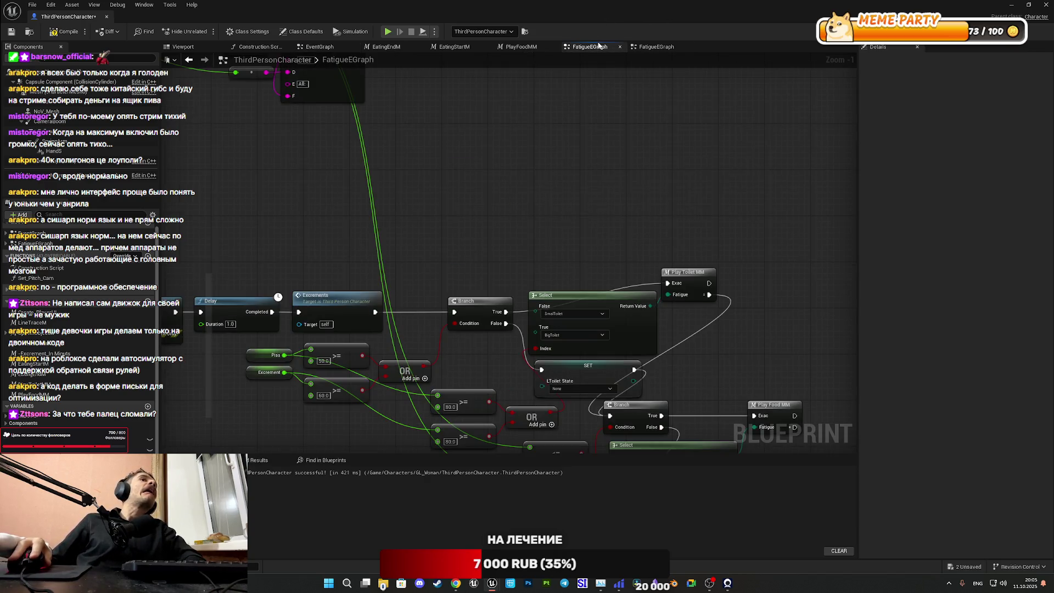
pyautogui.middleClick(656, 49)
pyautogui.scroll(-6, 617, 148)
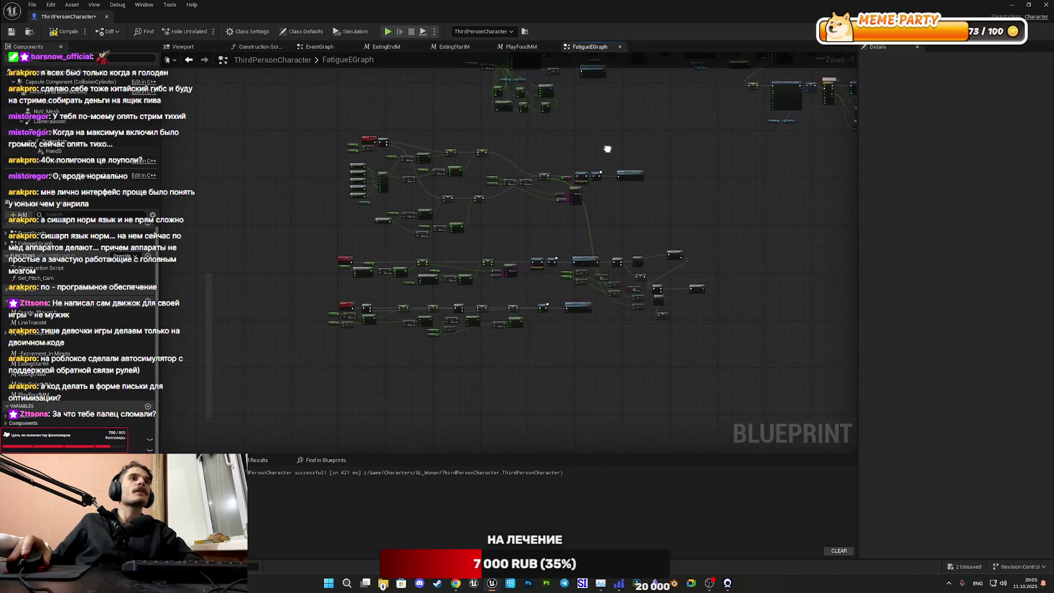
pyautogui.scroll(4, 604, 334)
pyautogui.scroll(-3, 576, 328)
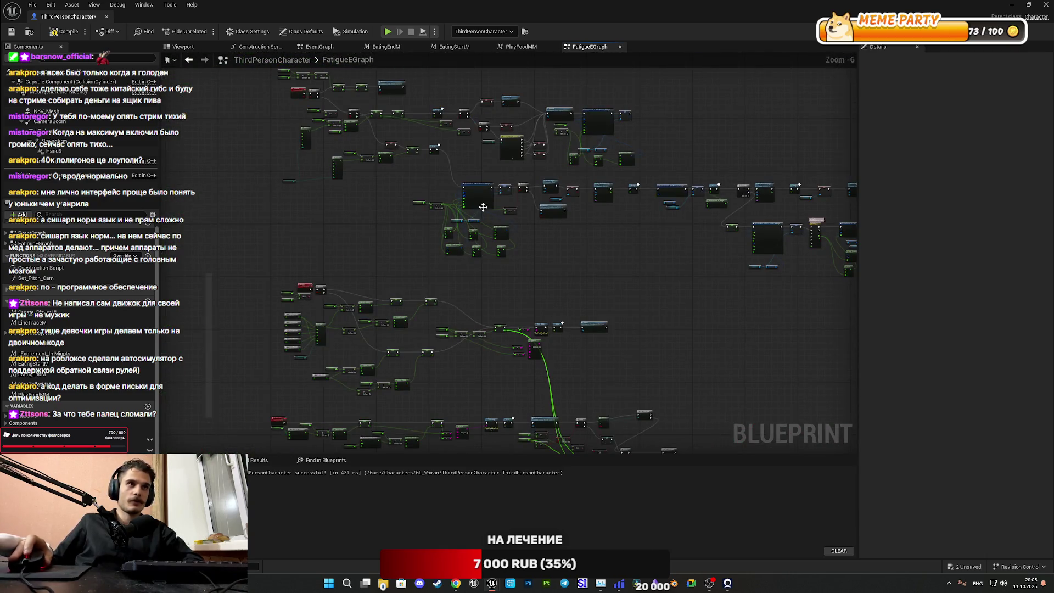
pyautogui.scroll(2, 615, 401)
pyautogui.scroll(-1, 641, 359)
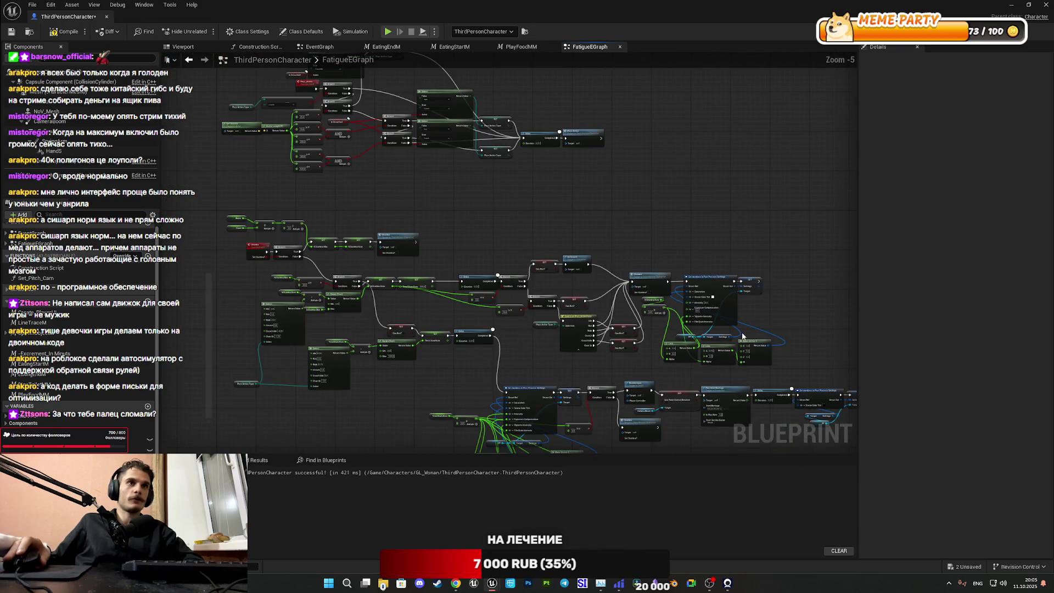
pyautogui.moveTo(641, 359)
pyautogui.mouseDown()
pyautogui.moveTo(625, 357)
pyautogui.moveTo(416, 170)
pyautogui.mouseUp()
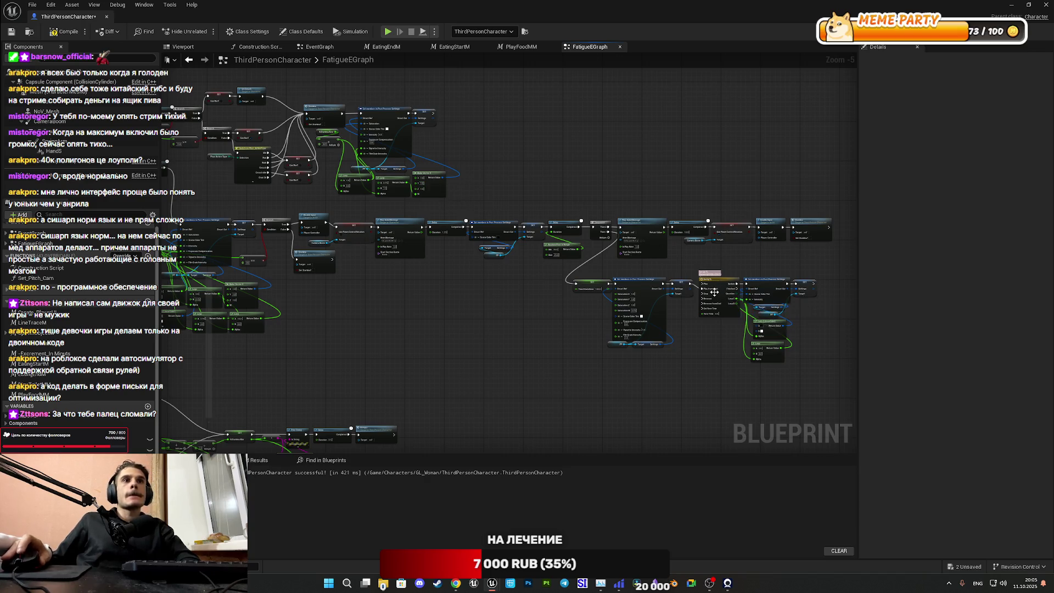
pyautogui.scroll(4, 626, 233)
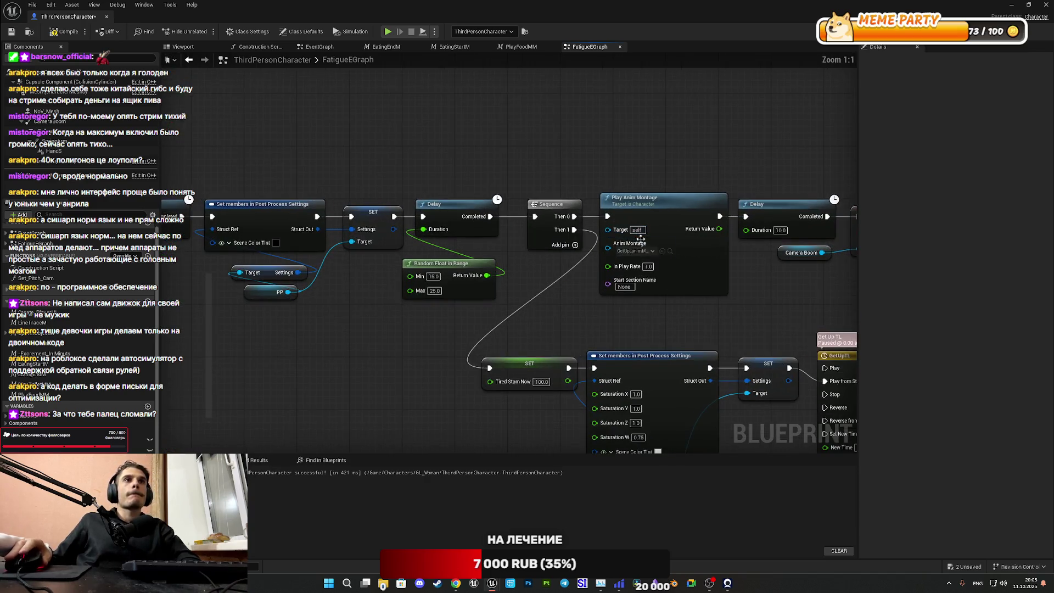
pyautogui.scroll(1, 681, 298)
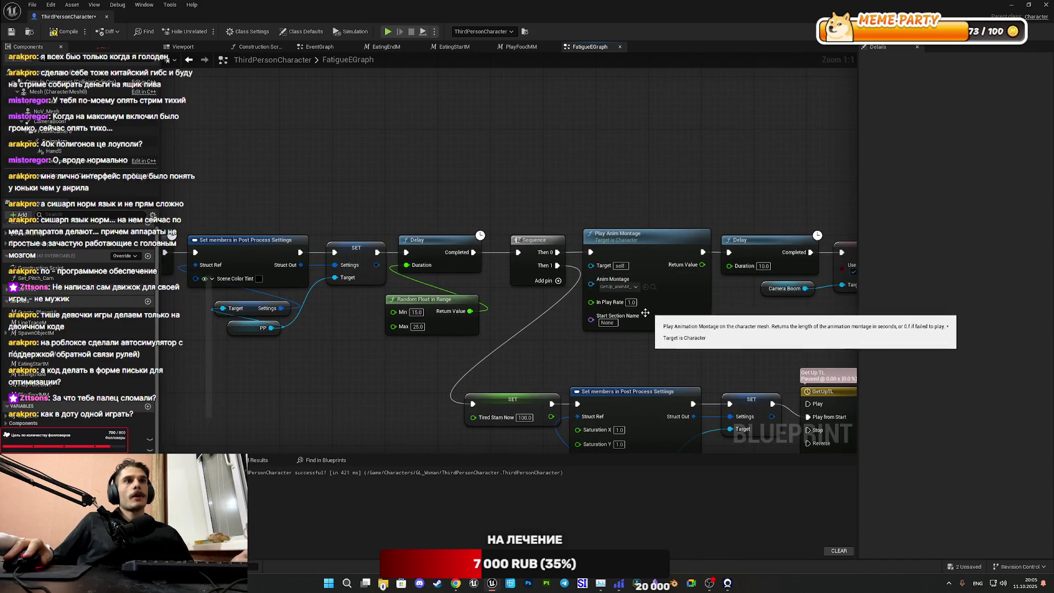
# Step: Select the GetUp Play Anim Montage and Enable Input nodes, then compile and save the blueprint
pyautogui.click(689, 289)
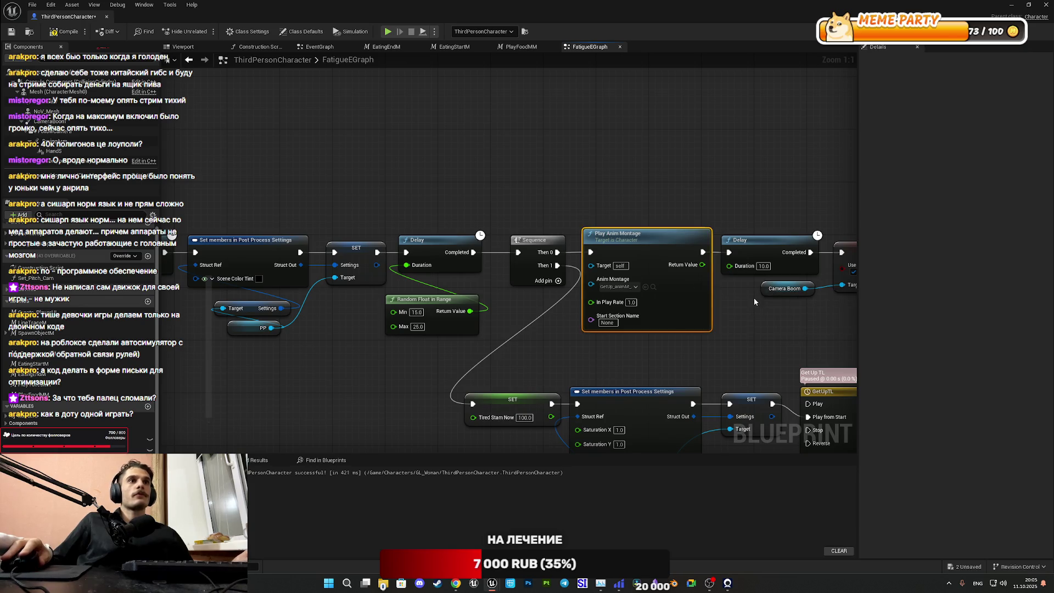
pyautogui.moveTo(753, 297); pyautogui.dragTo(530, 337)
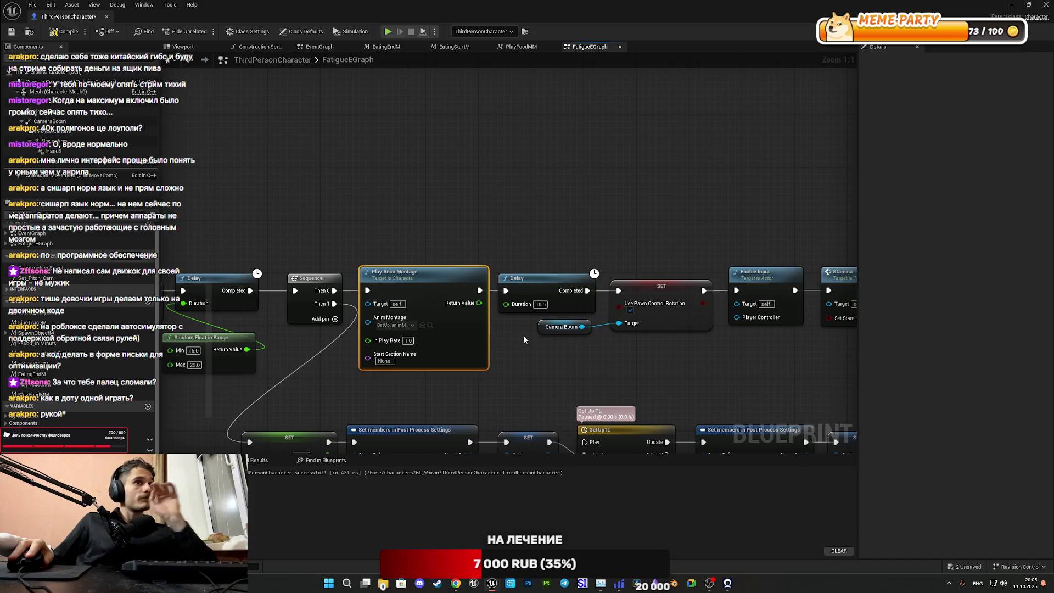
pyautogui.moveTo(522, 321)
pyautogui.mouseDown()
pyautogui.moveTo(500, 330)
pyautogui.moveTo(860, 325)
pyautogui.moveTo(505, 330)
pyautogui.moveTo(803, 324)
pyautogui.mouseUp()
pyautogui.moveTo(604, 219); pyautogui.dragTo(602, 334)
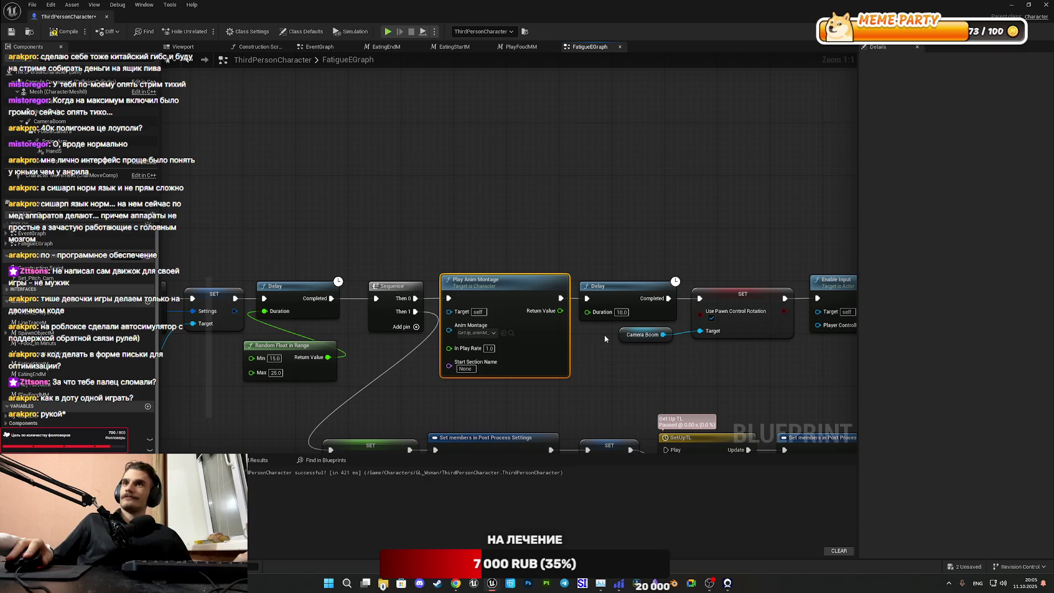
pyautogui.moveTo(683, 325)
pyautogui.mouseDown()
pyautogui.moveTo(648, 254)
pyautogui.moveTo(649, 204)
pyautogui.mouseUp()
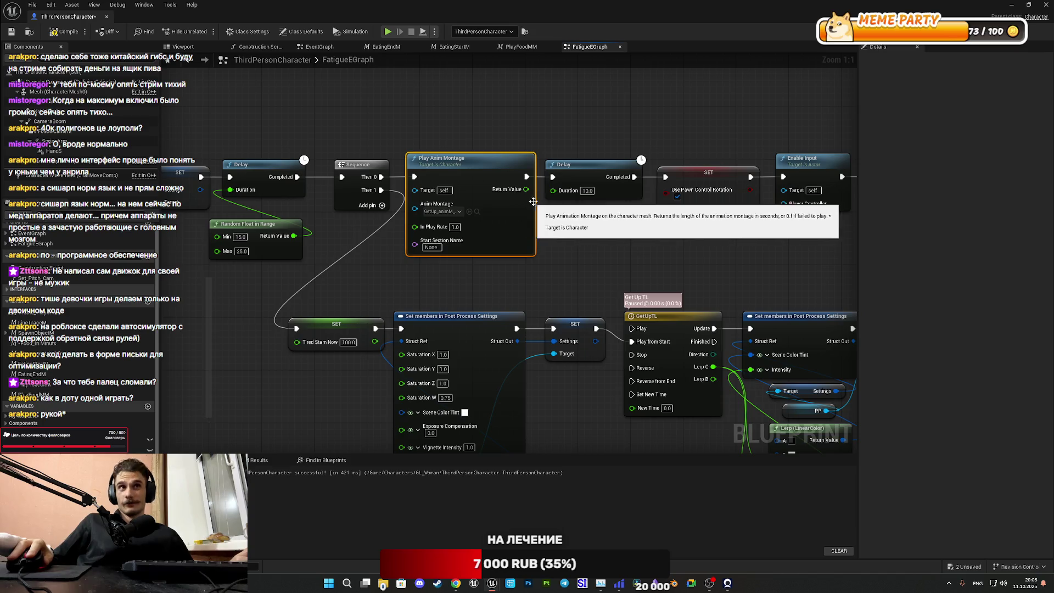
pyautogui.moveTo(542, 235)
pyautogui.mouseDown()
pyautogui.moveTo(441, 294)
pyautogui.moveTo(422, 294)
pyautogui.mouseUp()
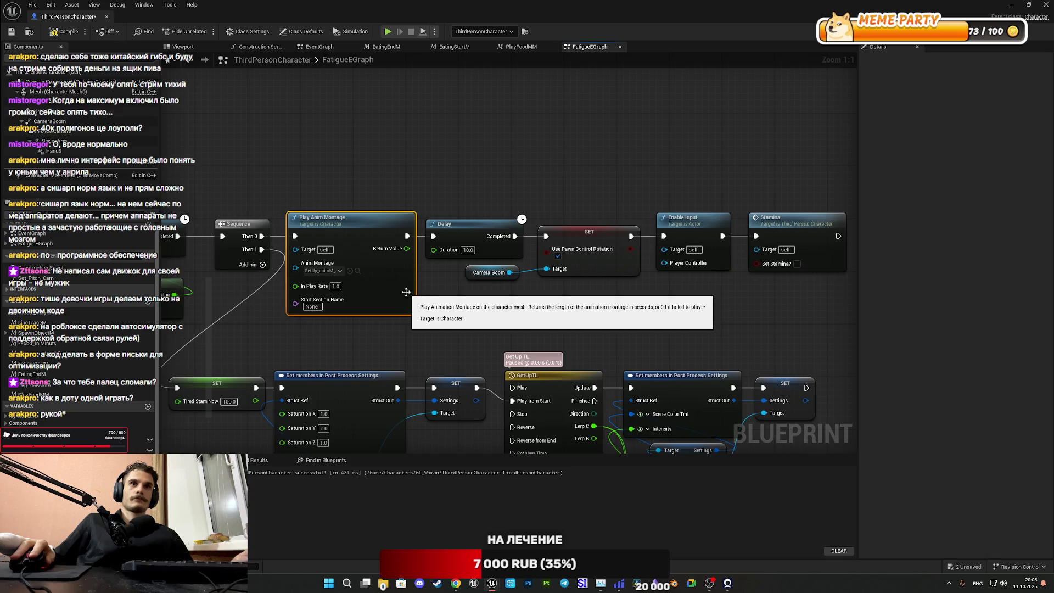
pyautogui.keyDown('ctrl'); pyautogui.click(689, 223); pyautogui.keyUp('ctrl')
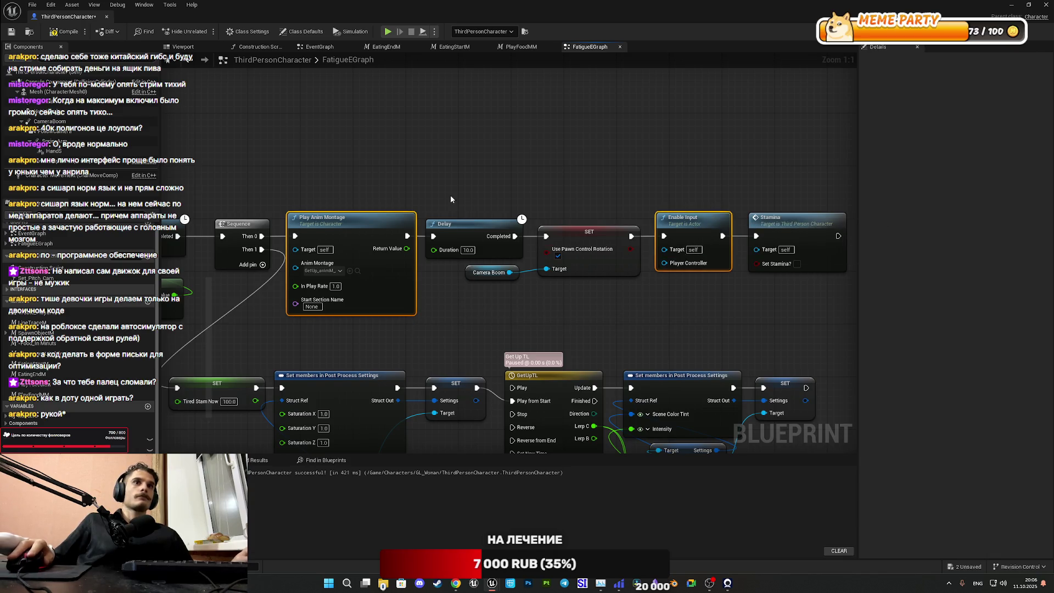
pyautogui.click(69, 32)
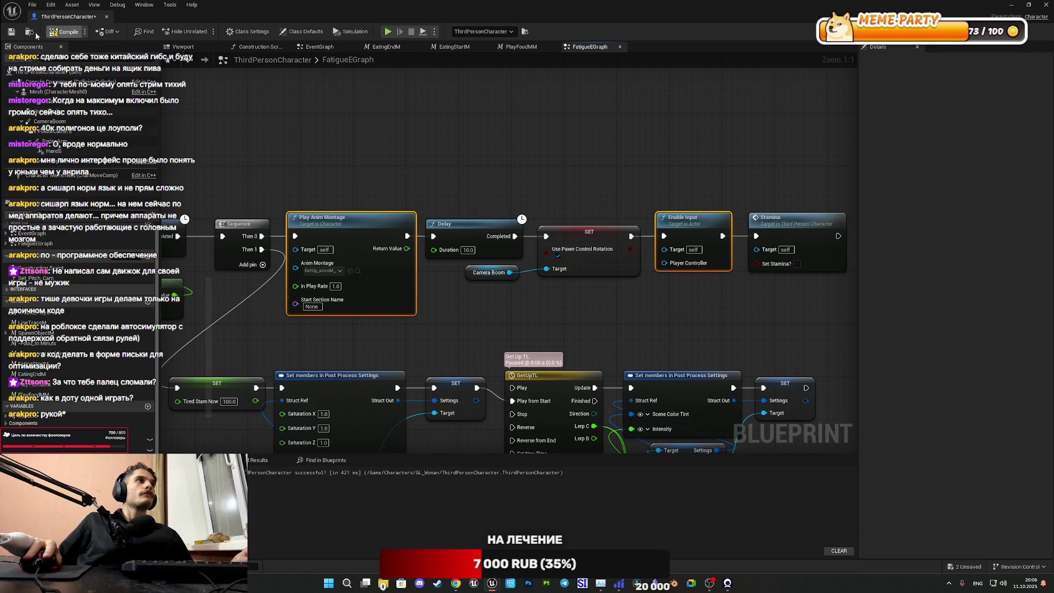
pyautogui.click(13, 32)
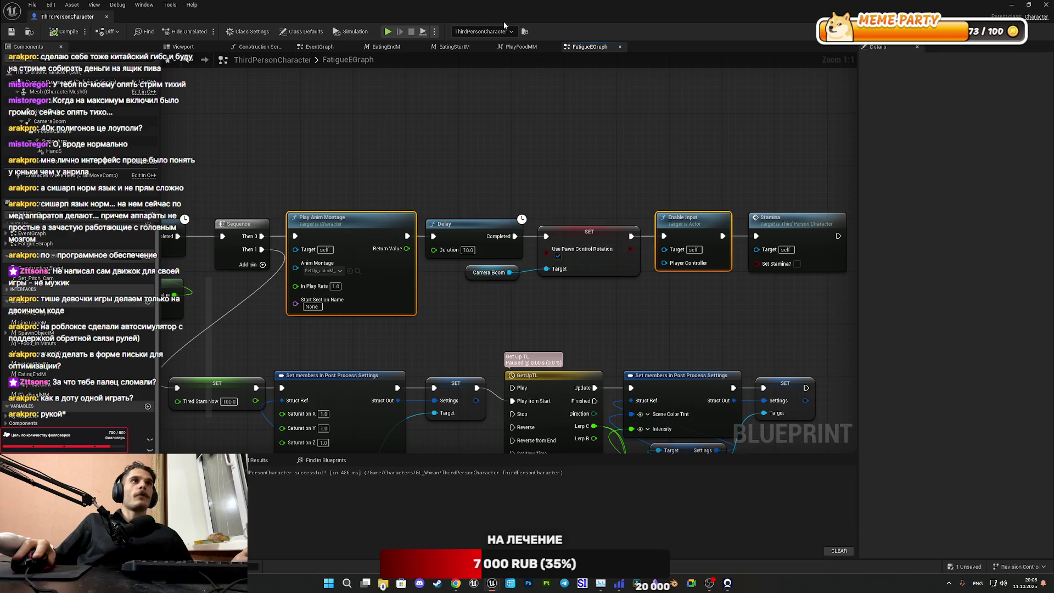
# Step: Paste the montage nodes into the EventGraph, wire Branch True into Play Anim Montage, and choose WKick_AM
pyautogui.click(318, 47)
pyautogui.hotkey('ctrl', 'v')
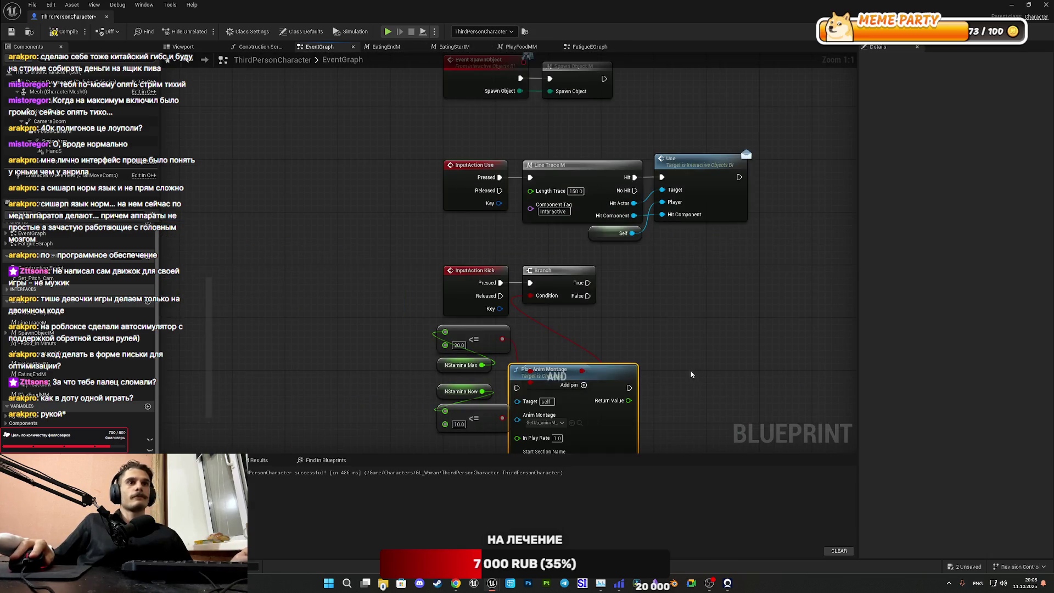
pyautogui.moveTo(598, 373)
pyautogui.mouseDown()
pyautogui.moveTo(731, 292)
pyautogui.moveTo(695, 276)
pyautogui.mouseUp()
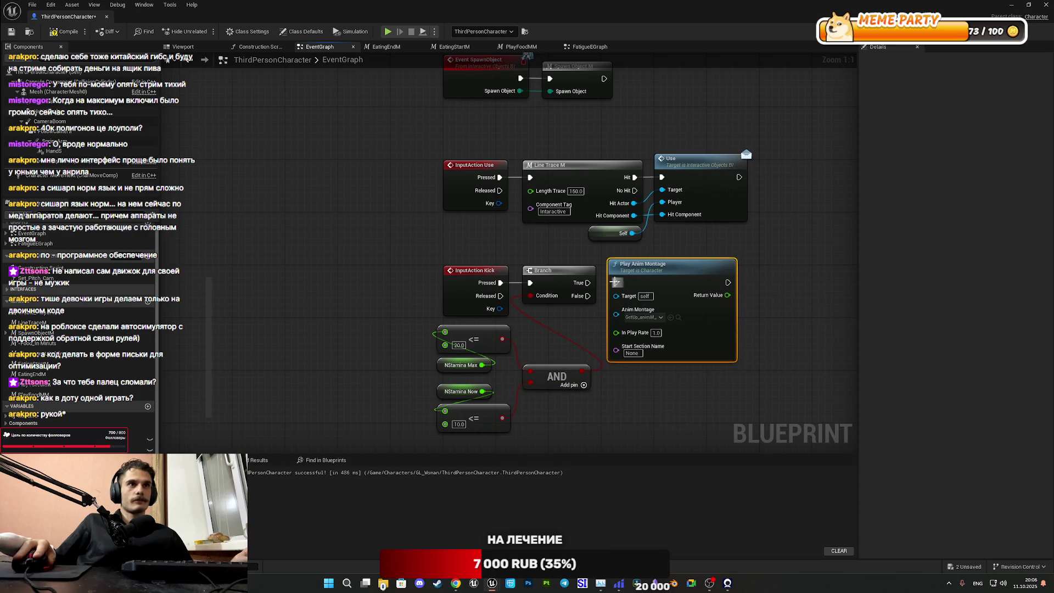
pyautogui.moveTo(588, 283); pyautogui.dragTo(622, 288)
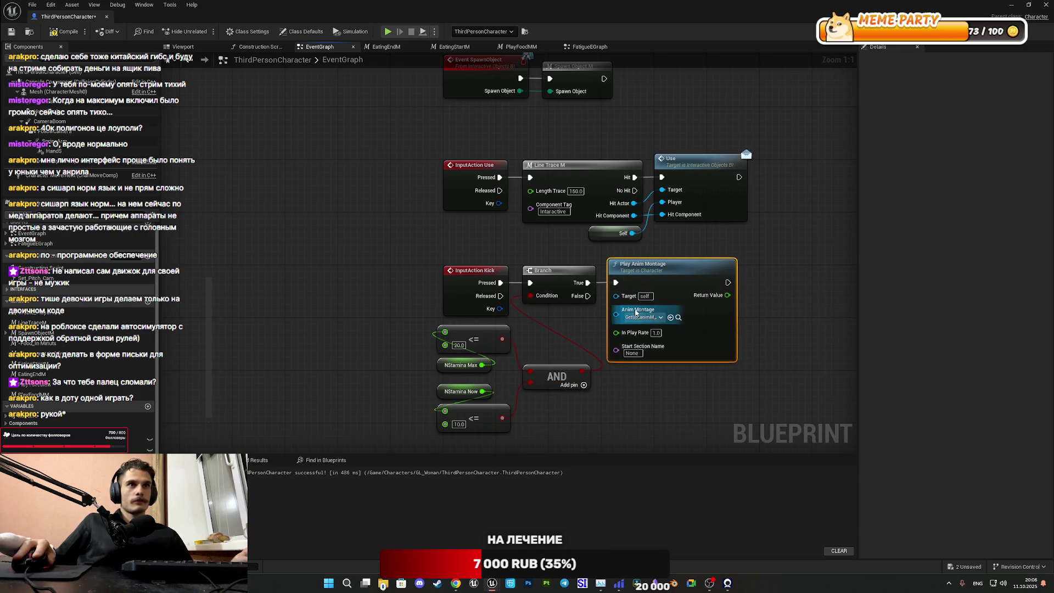
pyautogui.click(641, 317)
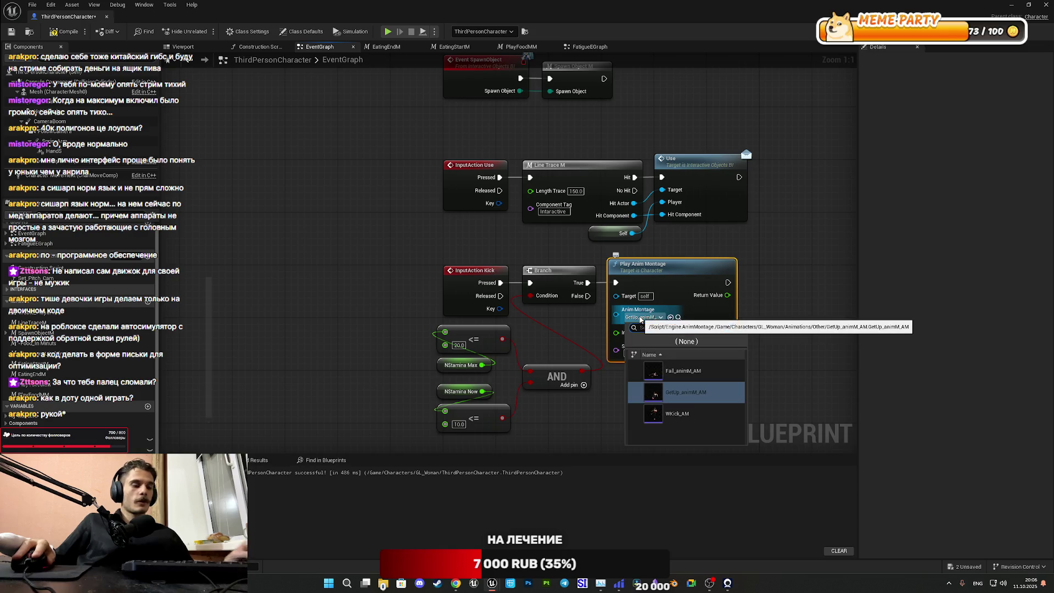
pyautogui.click(676, 414)
pyautogui.moveTo(832, 333)
pyautogui.mouseDown()
pyautogui.moveTo(810, 316)
pyautogui.moveTo(471, 318)
pyautogui.mouseUp()
pyautogui.click(471, 317)
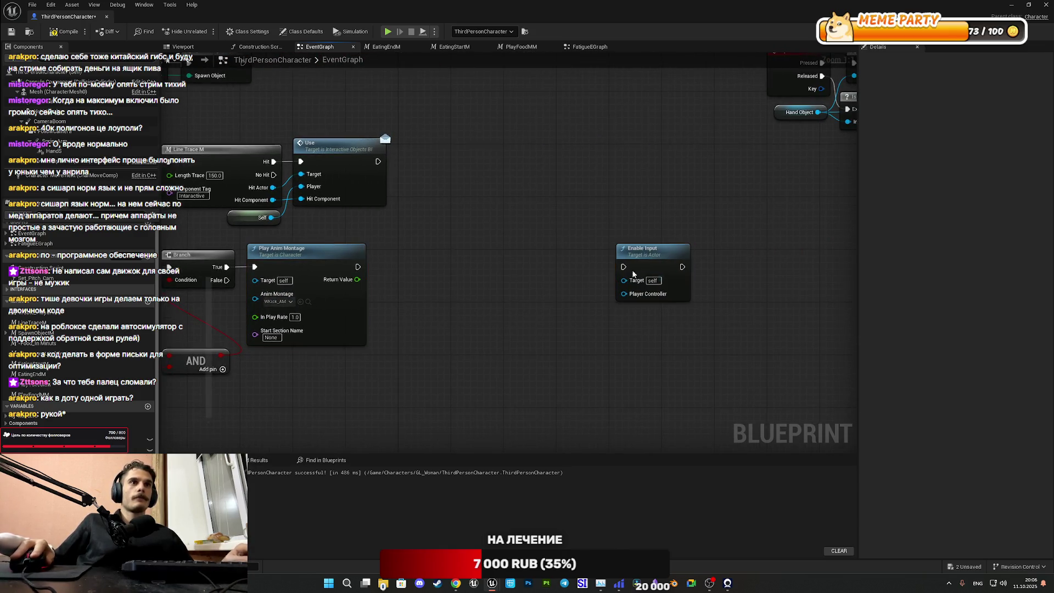
pyautogui.moveTo(357, 298); pyautogui.dragTo(460, 299)
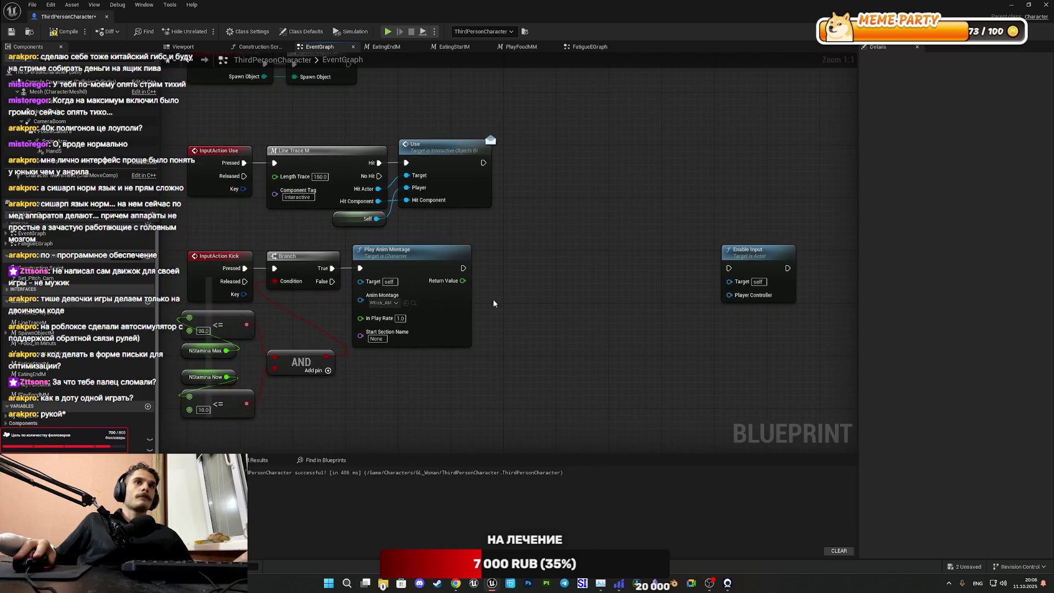
# Step: Add a Disable Input node and wire it ahead of the WKick_AM Play Anim Montage
pyautogui.rightClick(522, 308)
pyautogui.write('disa')
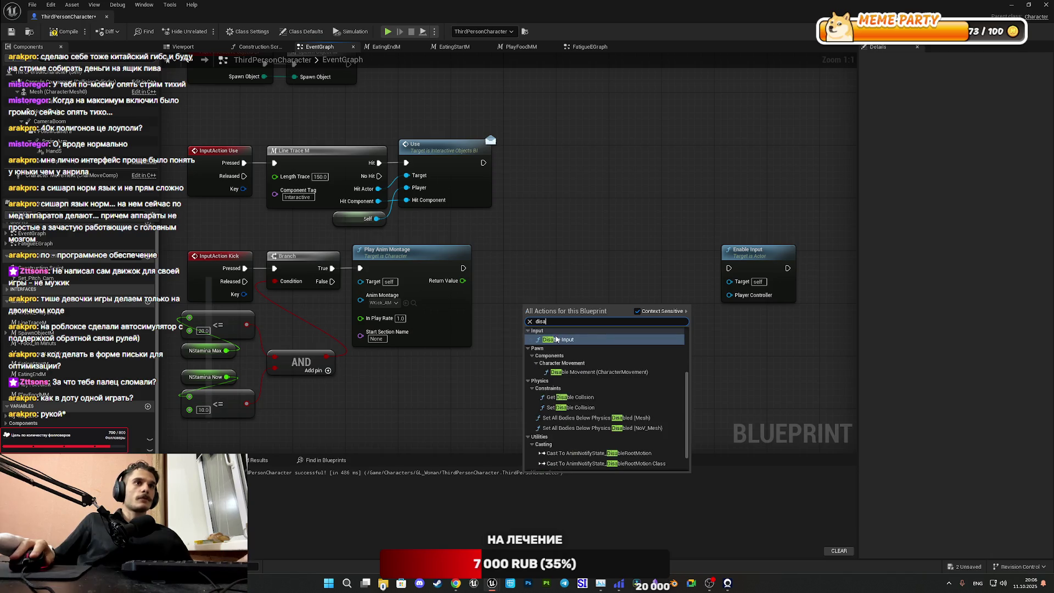
pyautogui.press('Return')
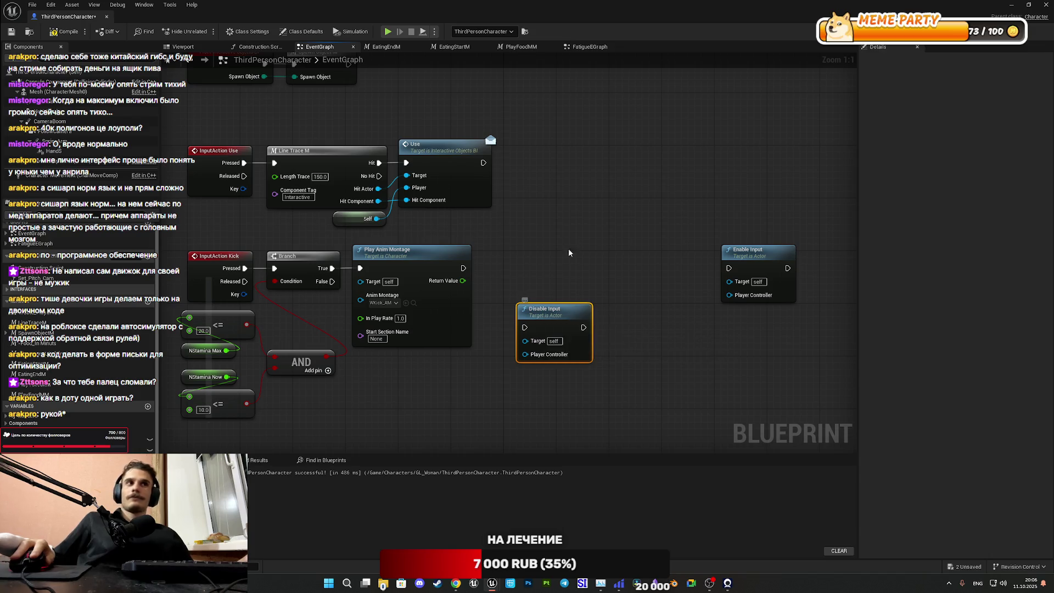
pyautogui.moveTo(538, 323)
pyautogui.mouseDown()
pyautogui.moveTo(535, 230)
pyautogui.moveTo(620, 235)
pyautogui.moveTo(713, 223)
pyautogui.mouseUp()
pyautogui.moveTo(633, 258)
pyautogui.mouseDown()
pyautogui.moveTo(418, 186)
pyautogui.moveTo(432, 198)
pyautogui.mouseUp()
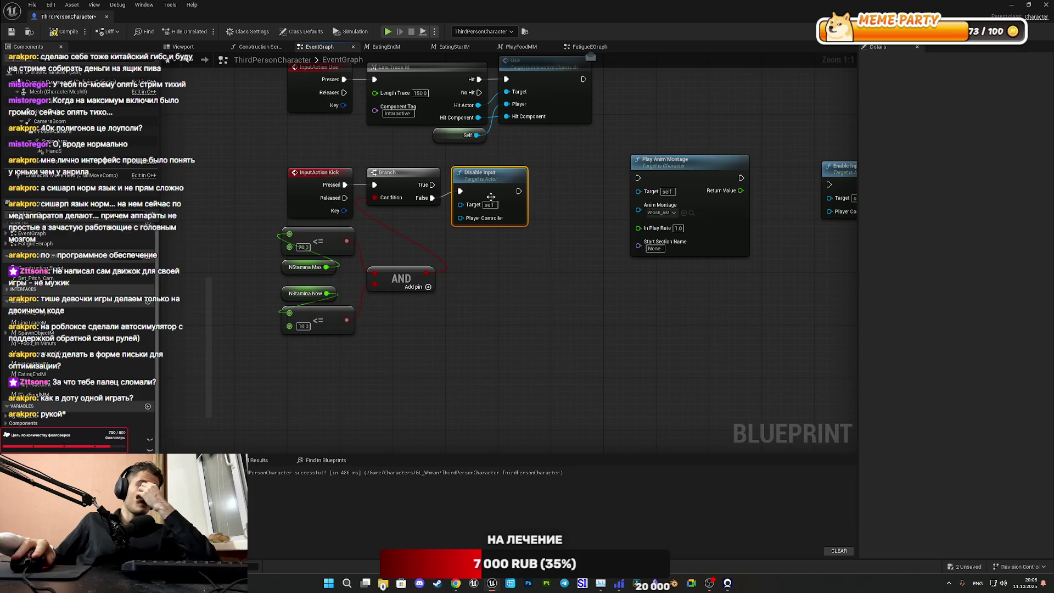
pyautogui.moveTo(518, 191); pyautogui.dragTo(637, 177)
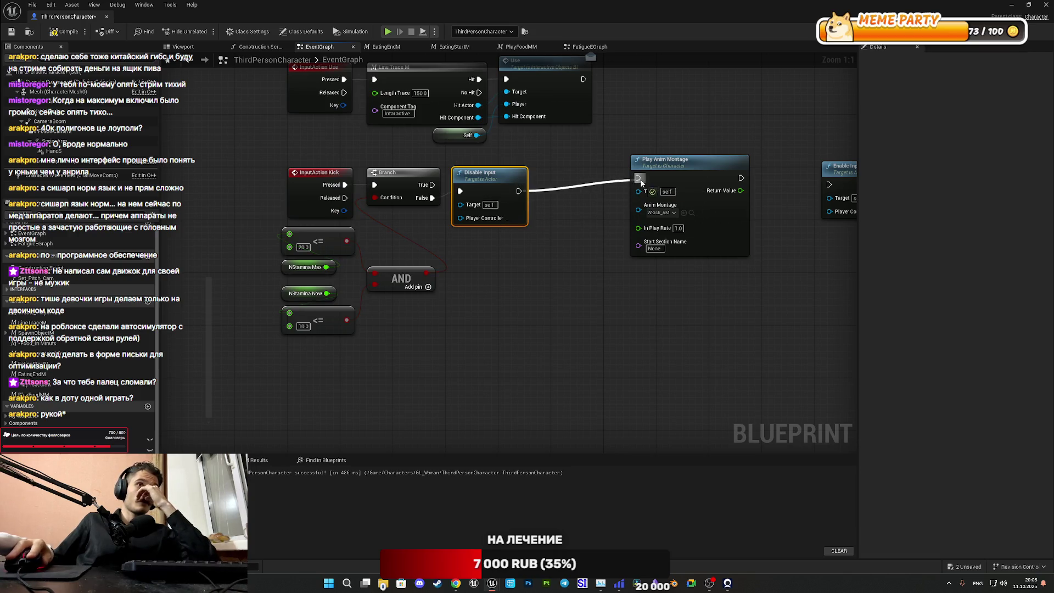
pyautogui.moveTo(699, 164)
pyautogui.mouseDown()
pyautogui.moveTo(598, 176)
pyautogui.moveTo(607, 176)
pyautogui.mouseUp()
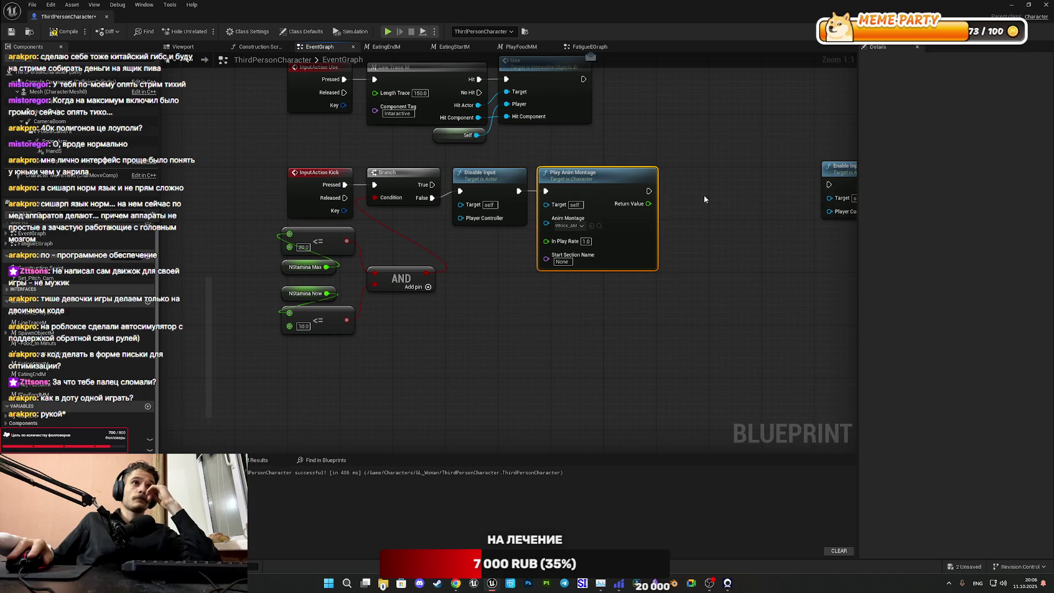
# Step: Save the blueprint and restore down its window to reveal the level editor
pyautogui.click(704, 196)
pyautogui.moveTo(703, 195); pyautogui.dragTo(499, 214)
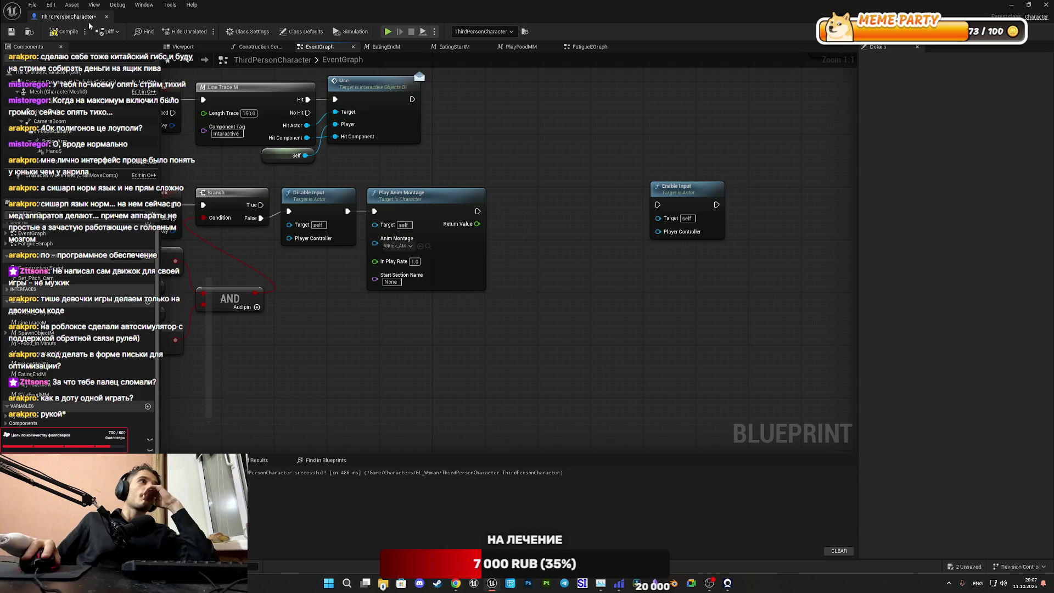
pyautogui.click(15, 33)
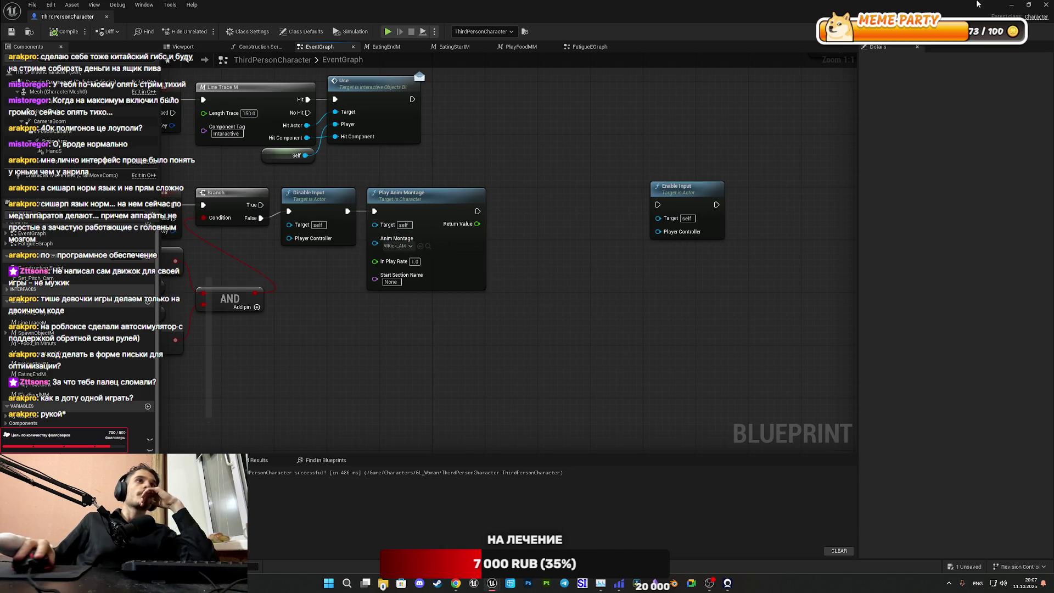
pyautogui.click(1032, 5)
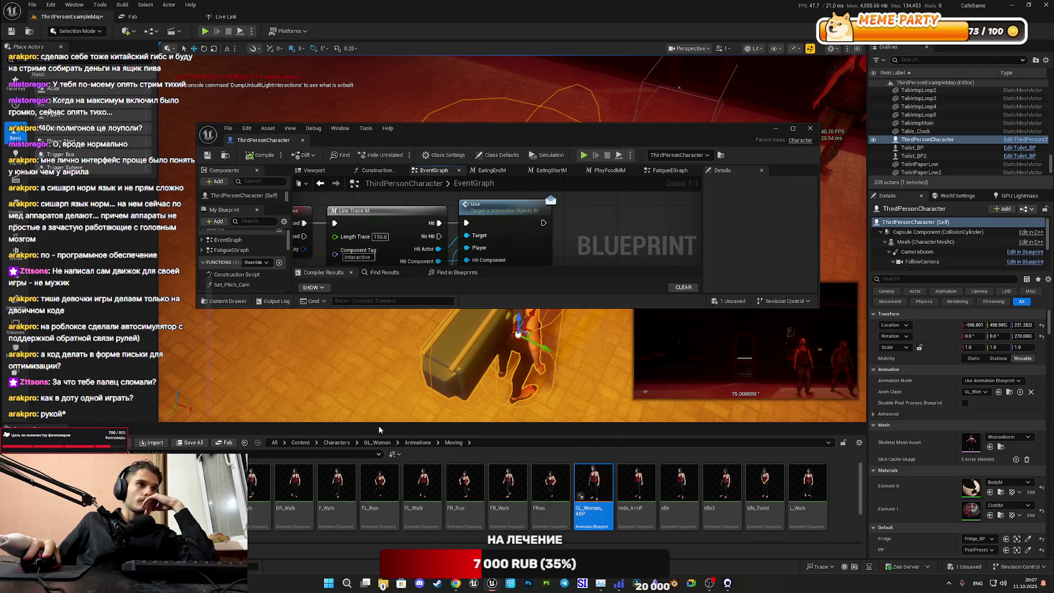
# Step: Check WKick_AM in the Animations > Other folder, then maximize the ThirdPersonCharacter blueprint again
pyautogui.click(416, 443)
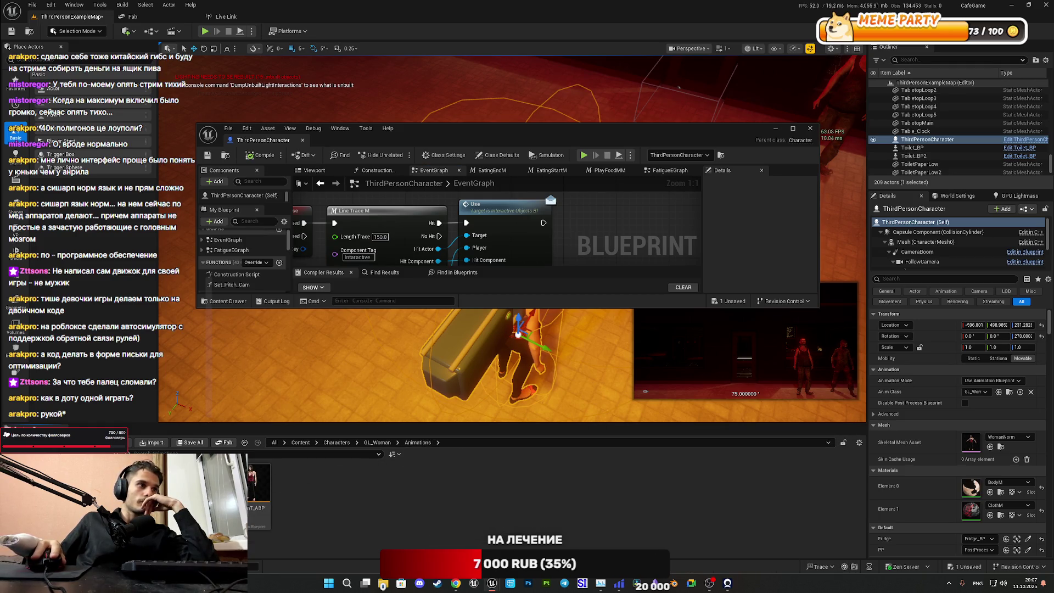
pyautogui.doubleClick(208, 488)
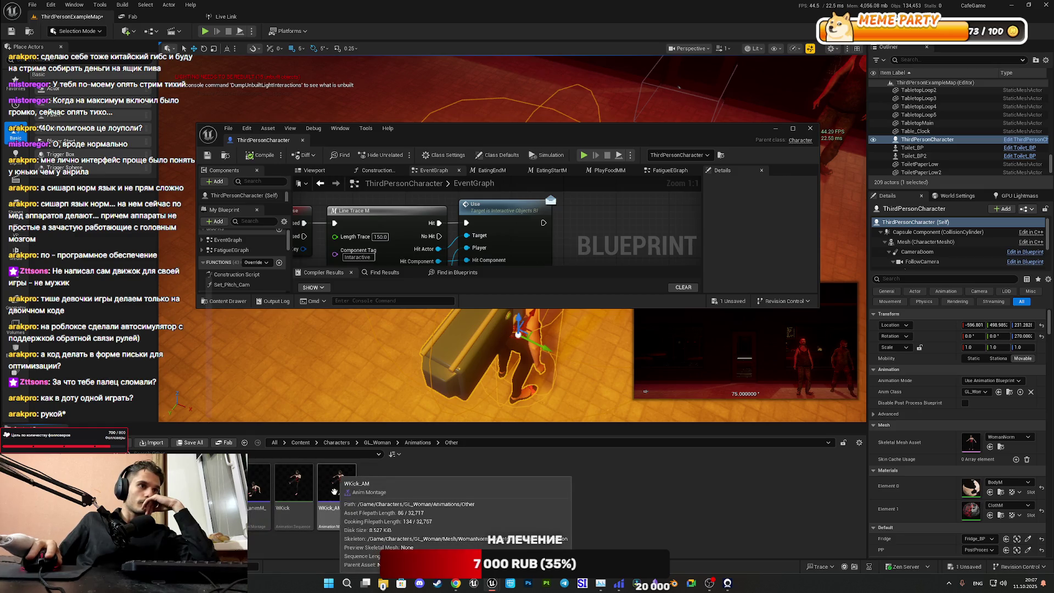
pyautogui.doubleClick(433, 133)
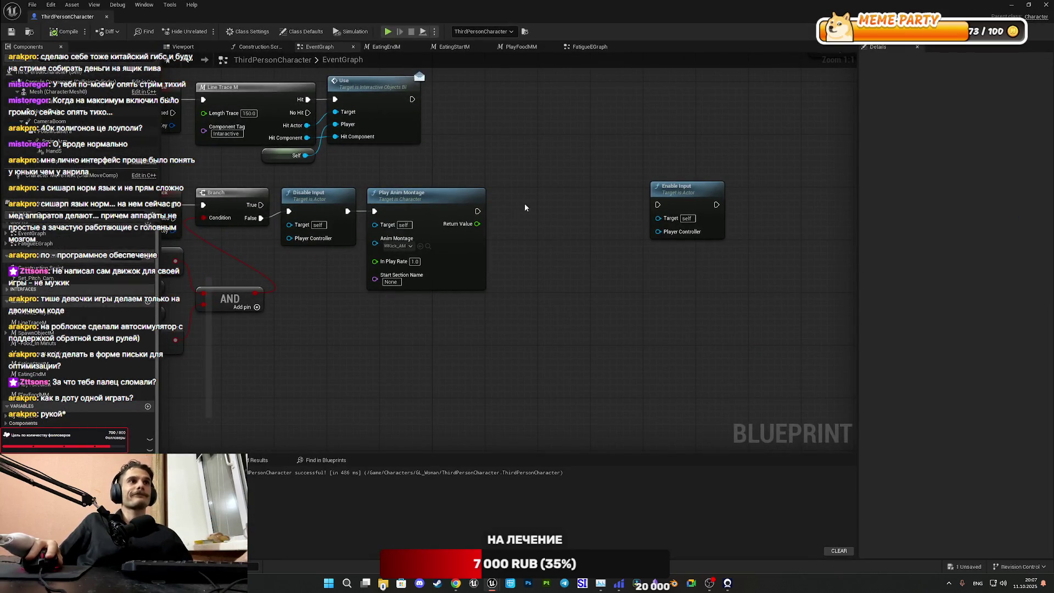
# Step: Add a 1.5-second Delay after the montage feeding Enable Input, align the nodes, and save
pyautogui.moveTo(498, 228); pyautogui.dragTo(500, 229)
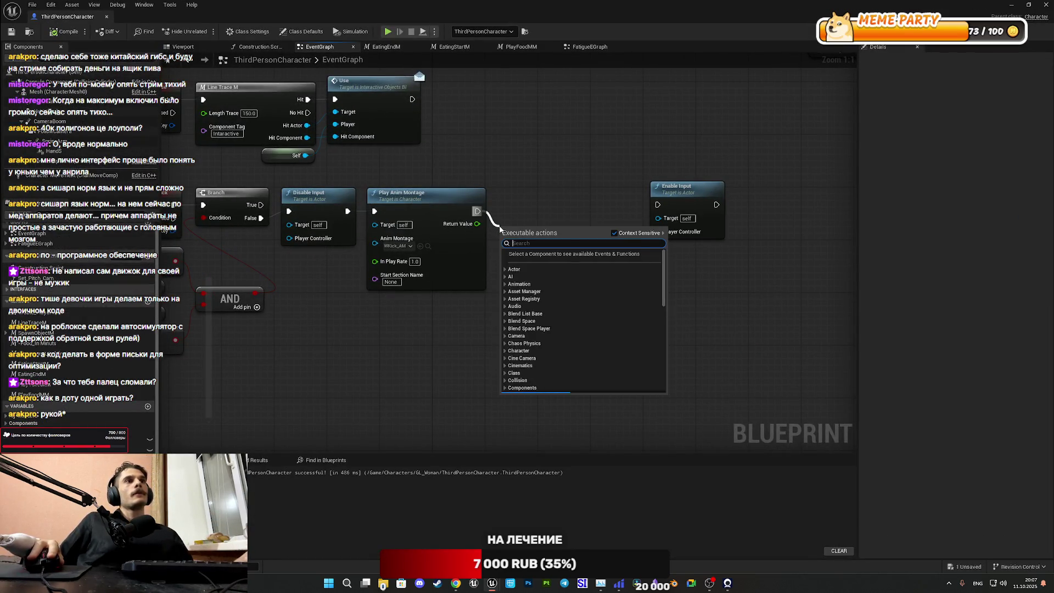
pyautogui.write('dela')
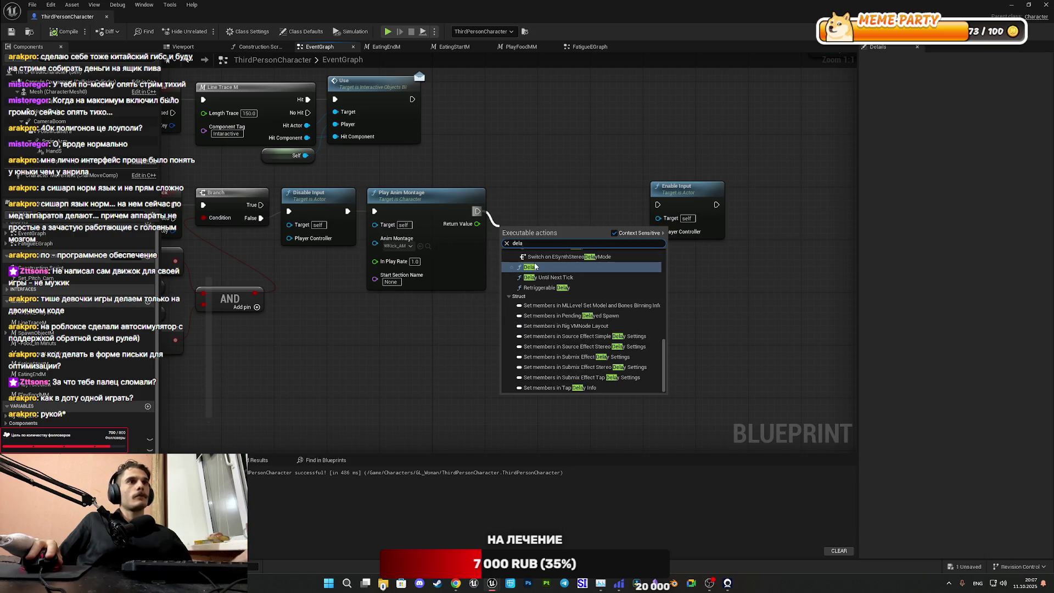
pyautogui.click(535, 266)
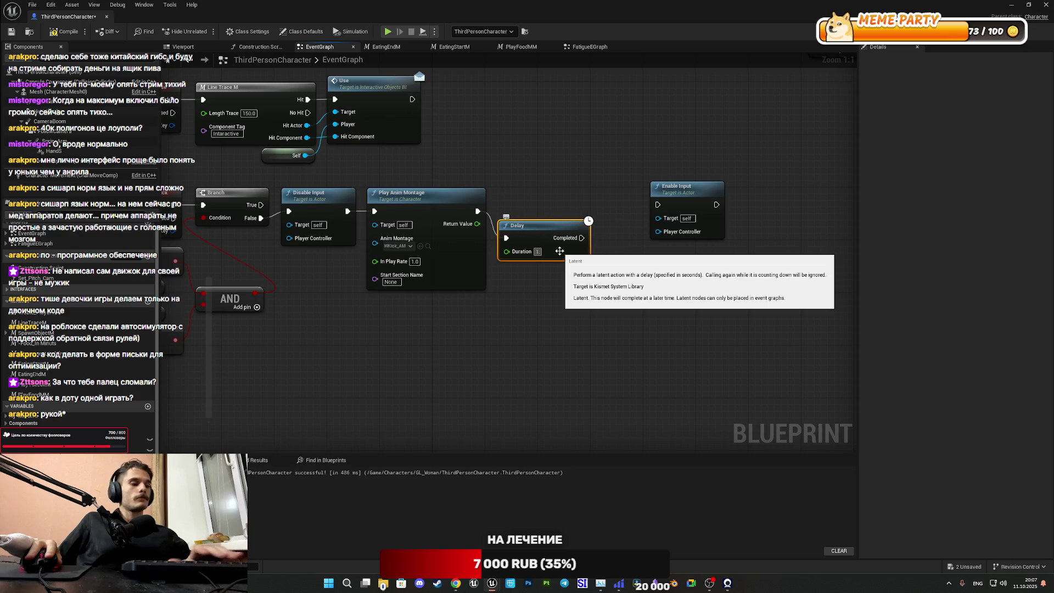
pyautogui.moveTo(584, 238); pyautogui.dragTo(663, 205)
pyautogui.moveTo(586, 252); pyautogui.dragTo(586, 225)
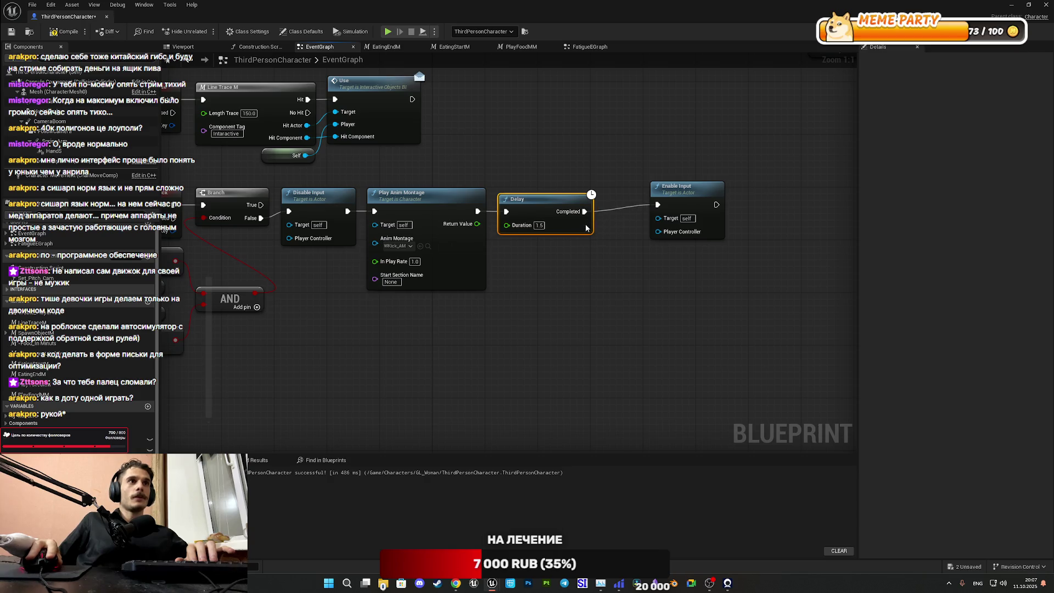
pyautogui.moveTo(690, 197)
pyautogui.mouseDown()
pyautogui.moveTo(640, 203)
pyautogui.moveTo(648, 210)
pyautogui.mouseUp()
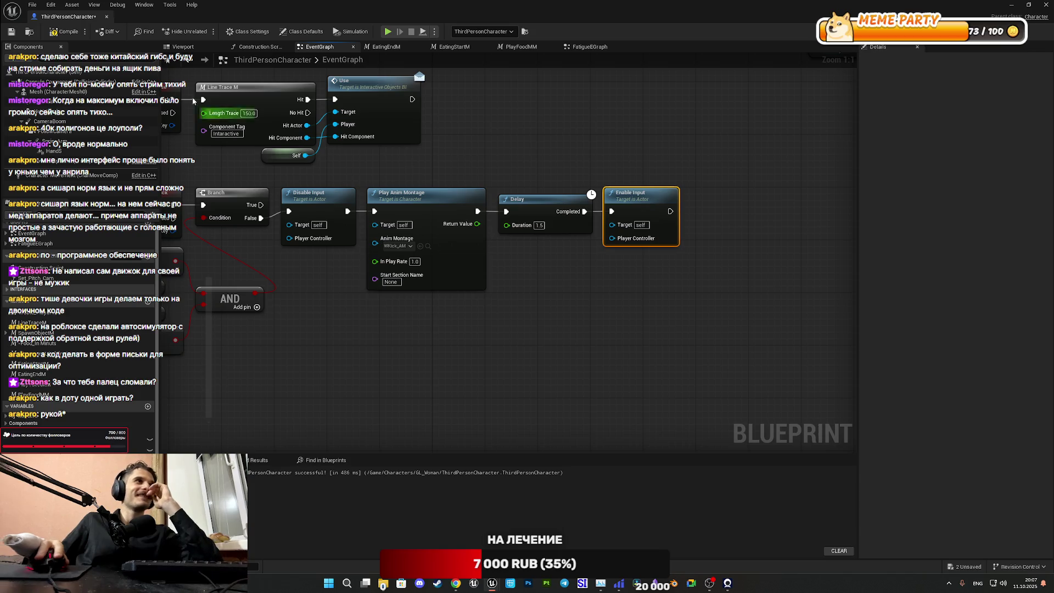
pyautogui.click(9, 33)
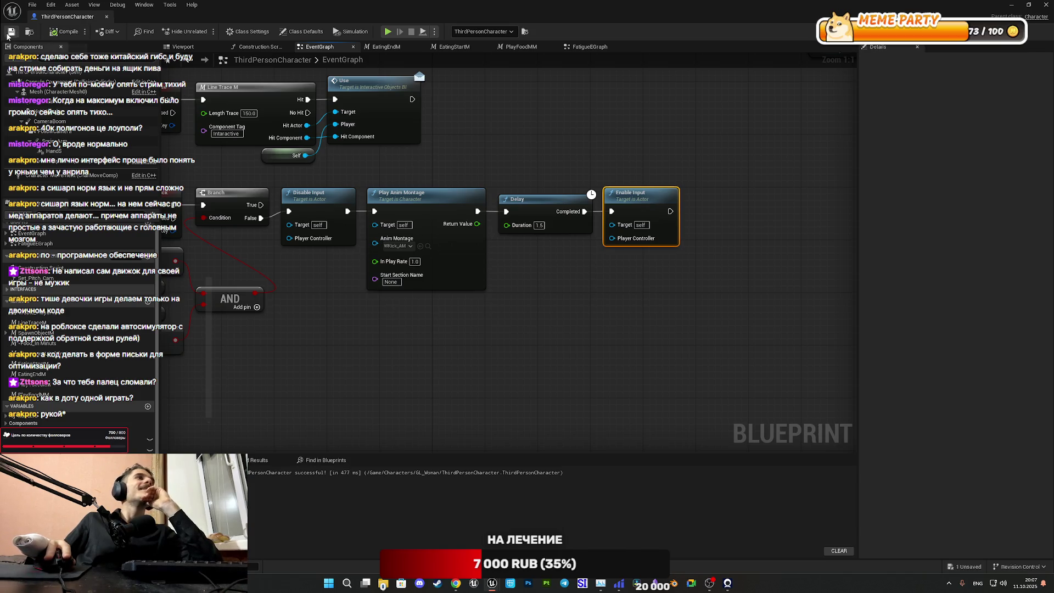
# Step: Minimize the Blueprint editor and save all content, including the example map
pyautogui.click(1010, 4)
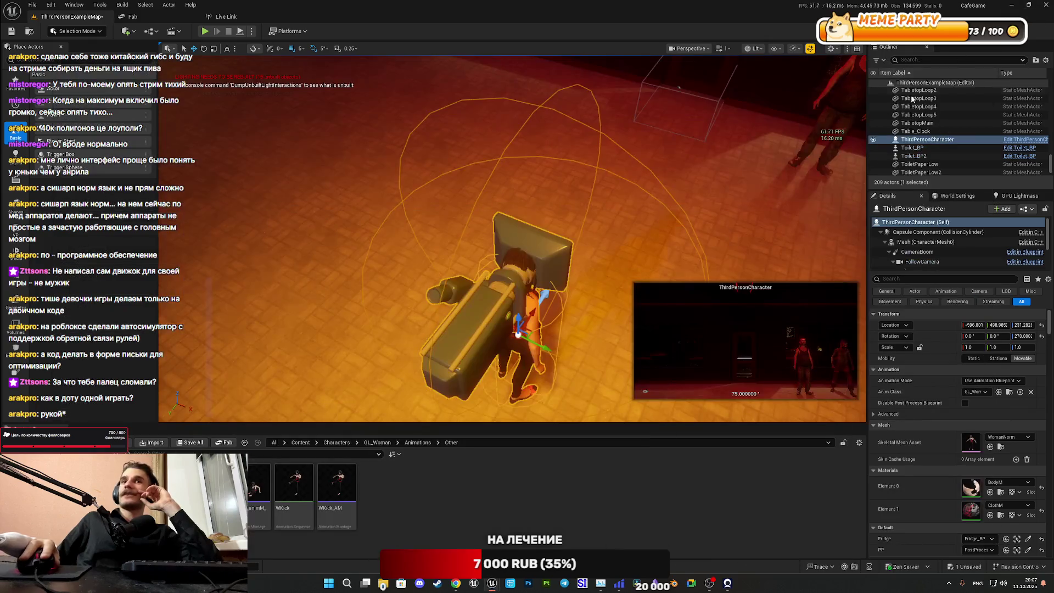
pyautogui.click(184, 443)
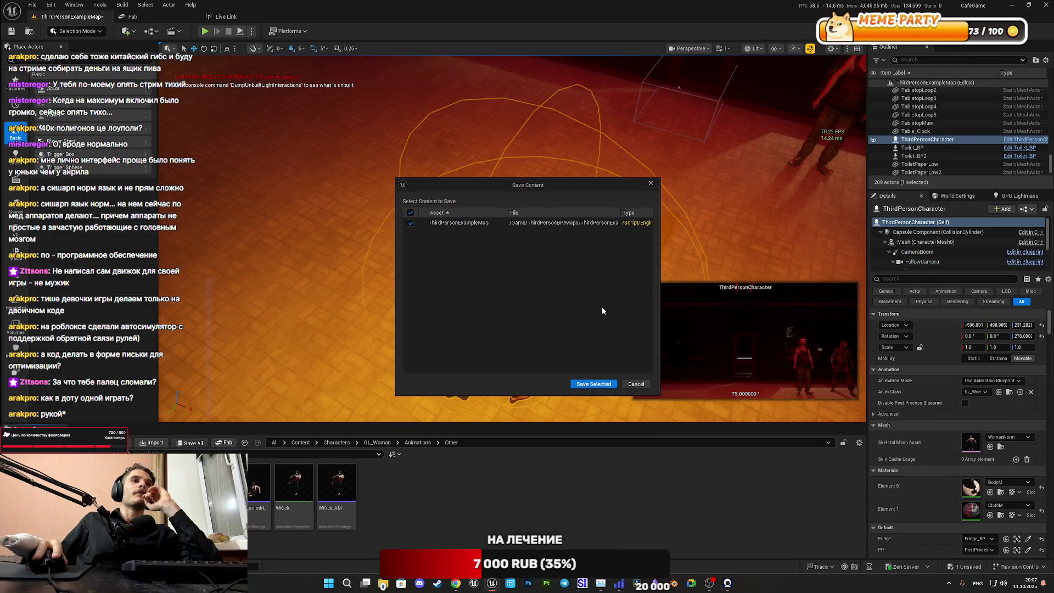
pyautogui.click(595, 383)
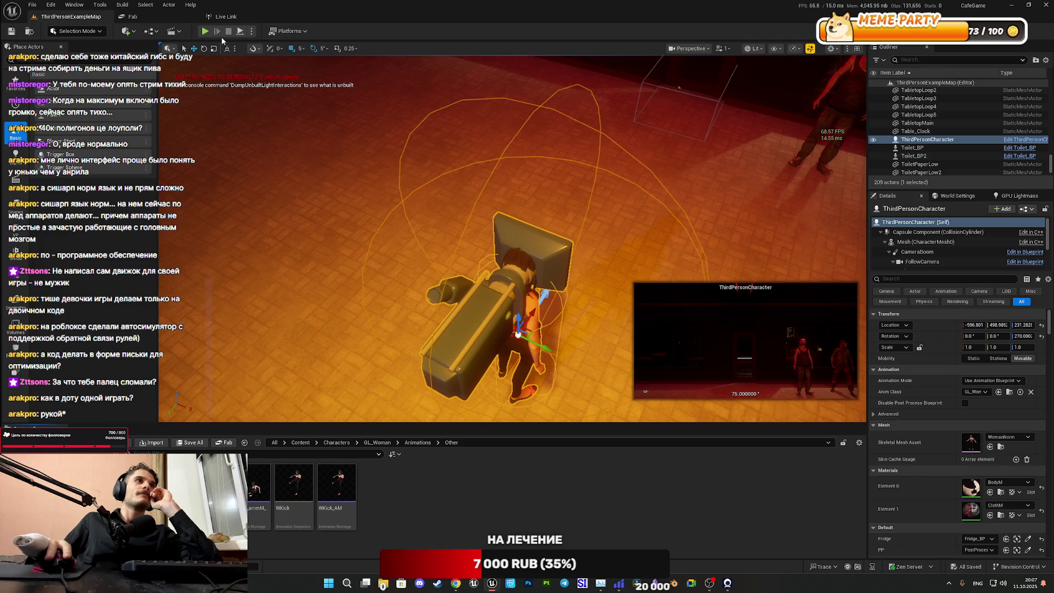
# Step: Playtest the level in fullscreen, then stop the session with Esc
pyautogui.hotkey('alt', 'p')
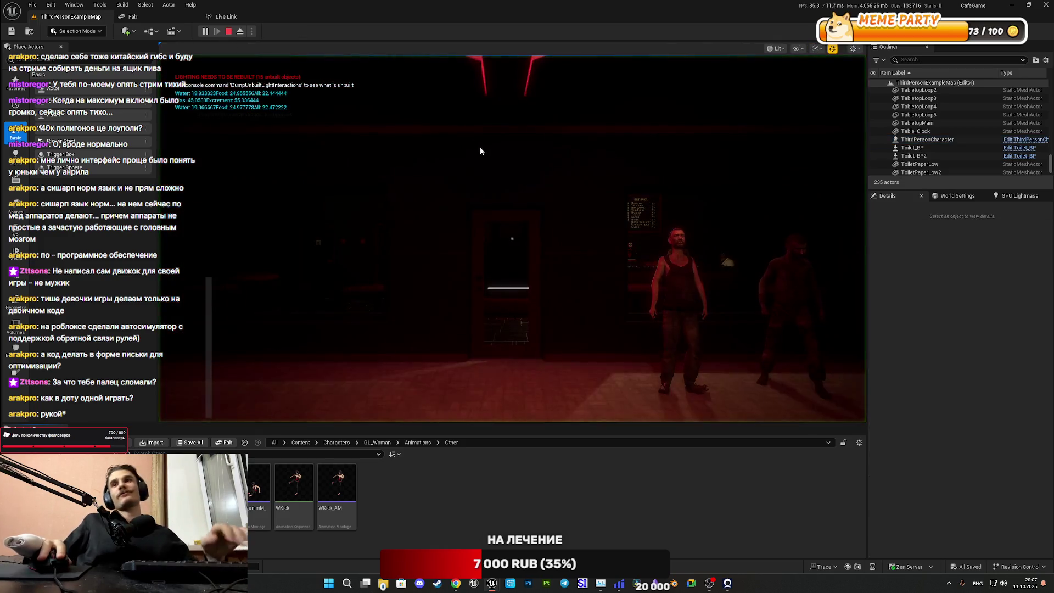
pyautogui.press('F11')
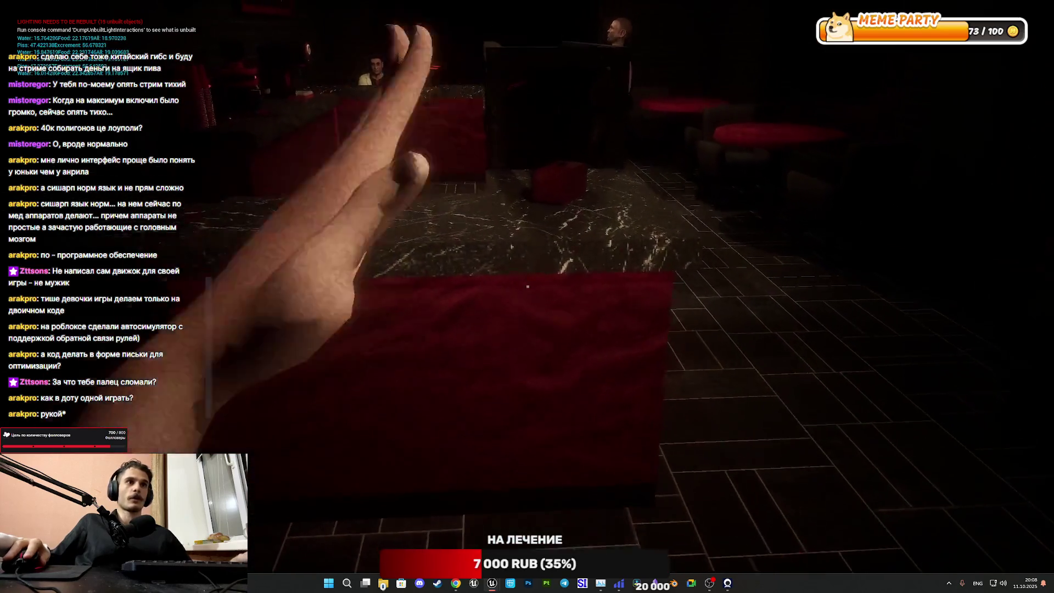
pyautogui.press('Escape')
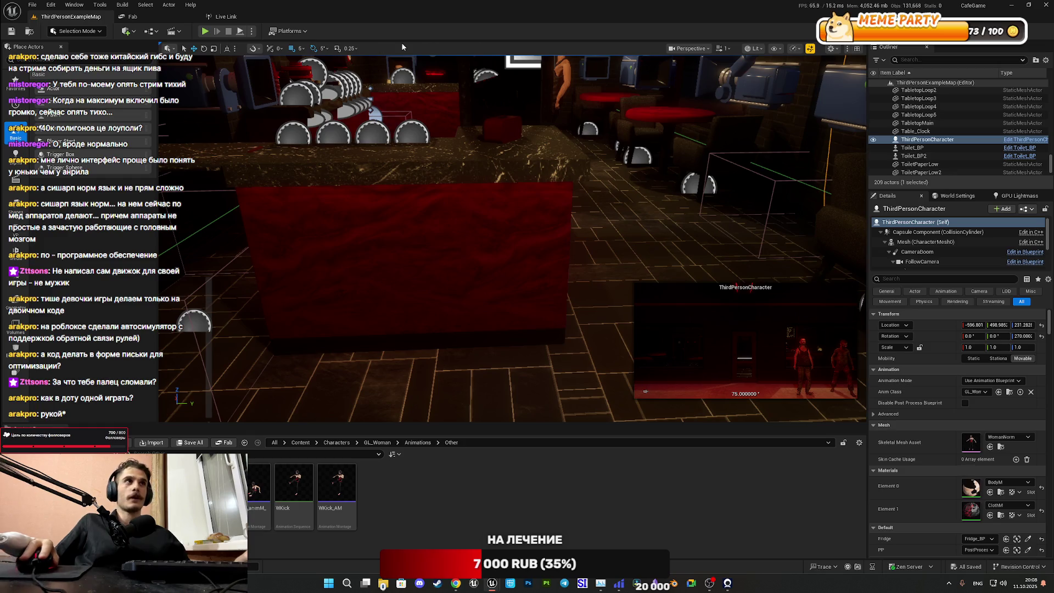
# Step: Bring back the ThirdPersonCharacter Blueprint, pan to the kick logic, and select the AND node
pyautogui.moveTo(492, 583)
pyautogui.click(535, 527)
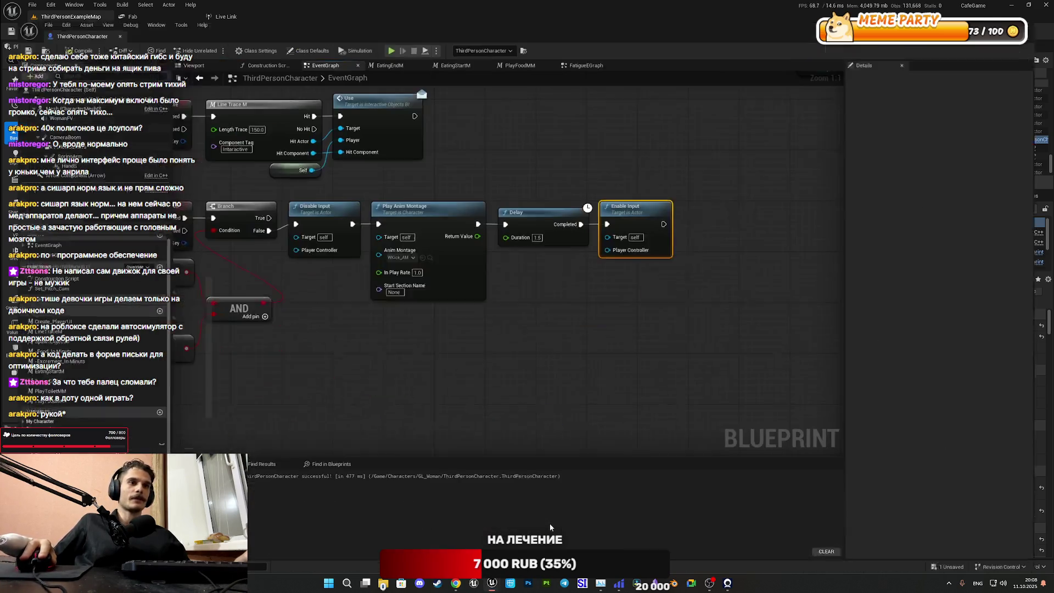
pyautogui.moveTo(691, 160); pyautogui.dragTo(837, 162)
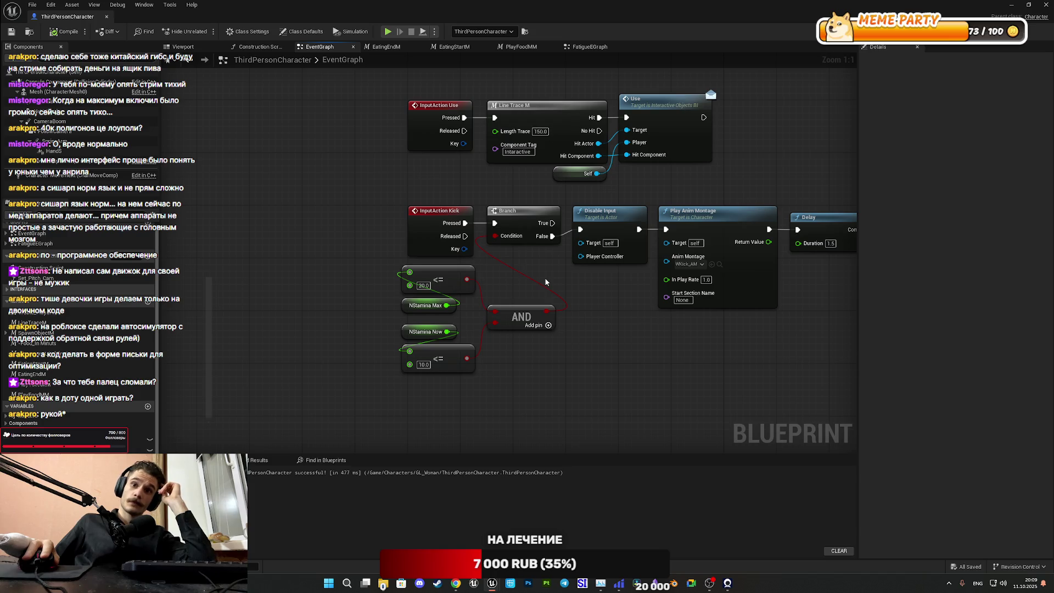
pyautogui.click(509, 325)
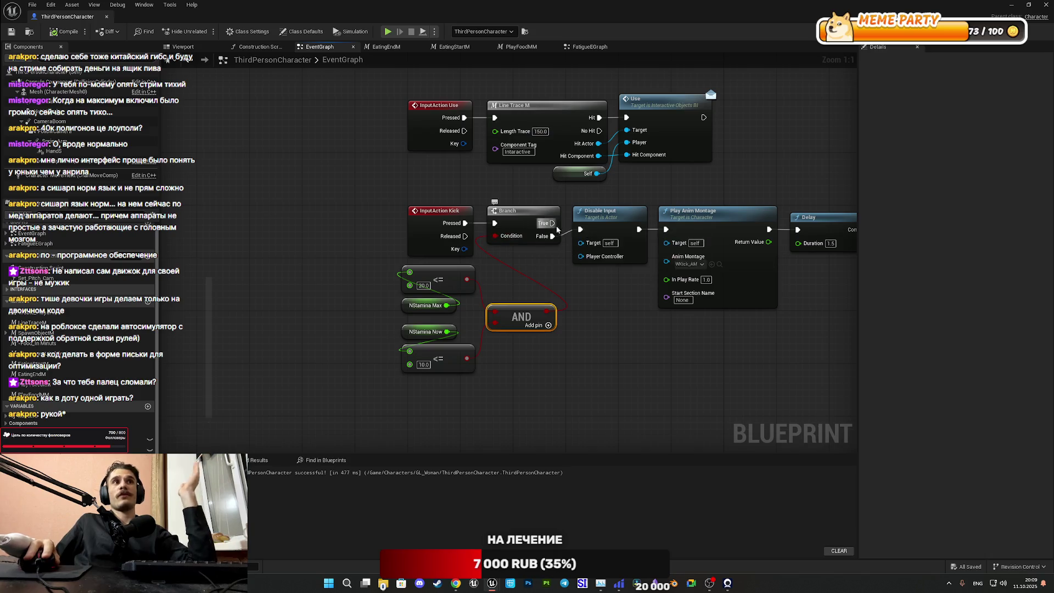
# Step: Shift the Disable Input to Enable Input montage chain to the right to make room
pyautogui.moveTo(481, 240); pyautogui.dragTo(191, 261)
pyautogui.moveTo(716, 376); pyautogui.dragTo(281, 208)
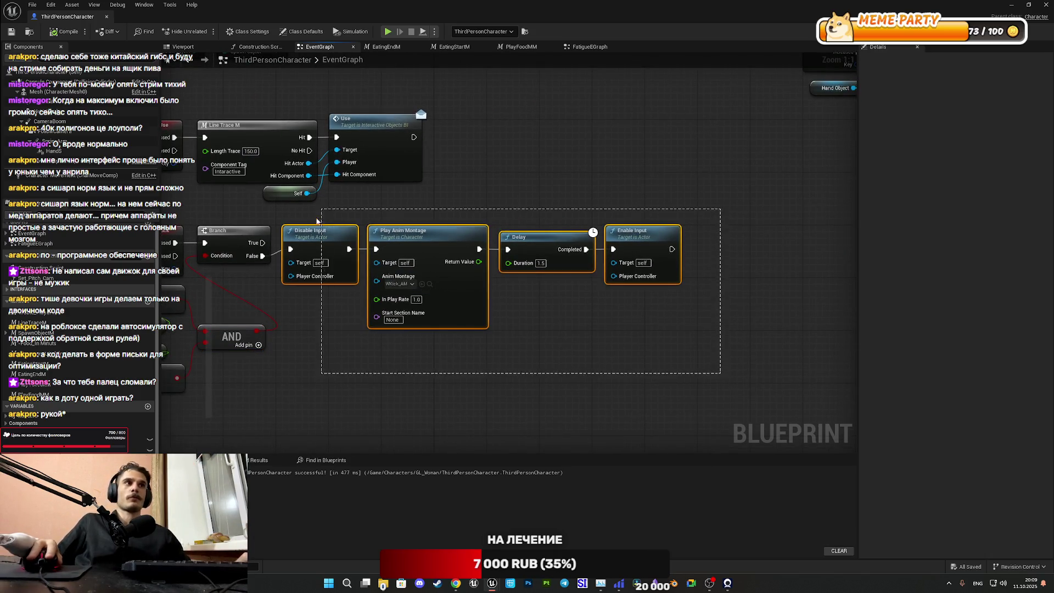
pyautogui.moveTo(394, 206); pyautogui.dragTo(616, 161)
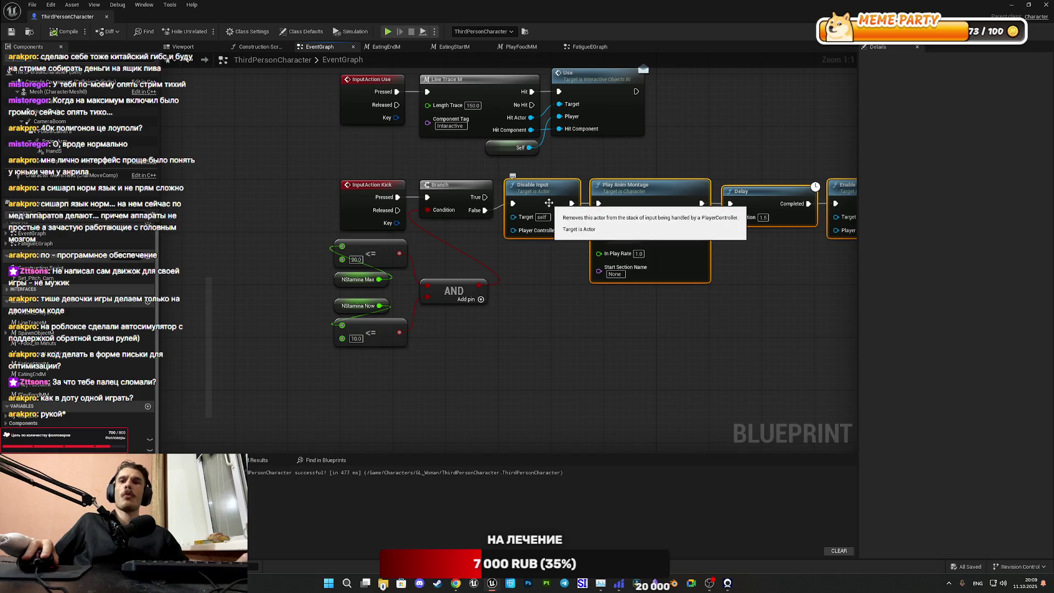
pyautogui.moveTo(545, 203)
pyautogui.mouseDown()
pyautogui.moveTo(667, 202)
pyautogui.moveTo(657, 201)
pyautogui.mouseUp()
pyautogui.click(593, 273)
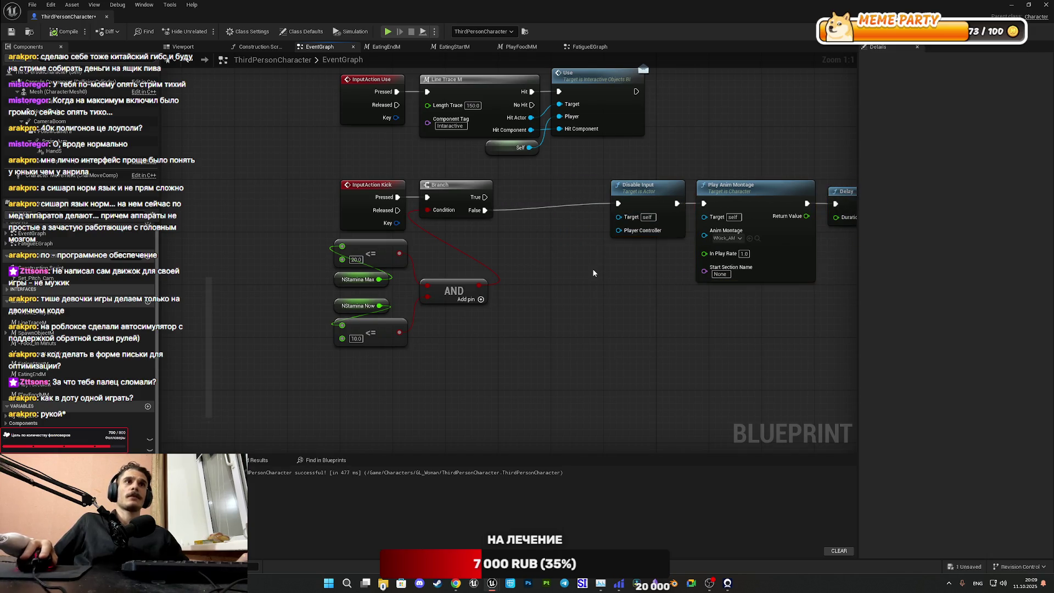
# Step: Duplicate the Branch to create a second one and delete the AND node
pyautogui.click(448, 183)
pyautogui.hotkey('ctrl', 'c')
pyautogui.hotkey('ctrl', 'v')
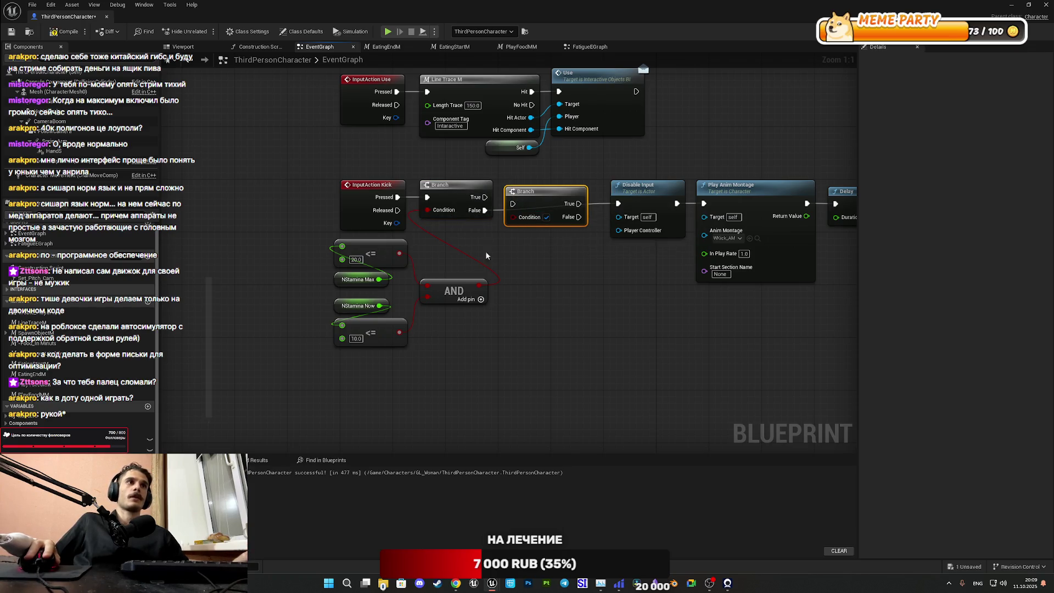
pyautogui.click(467, 298)
pyautogui.press('Delete')
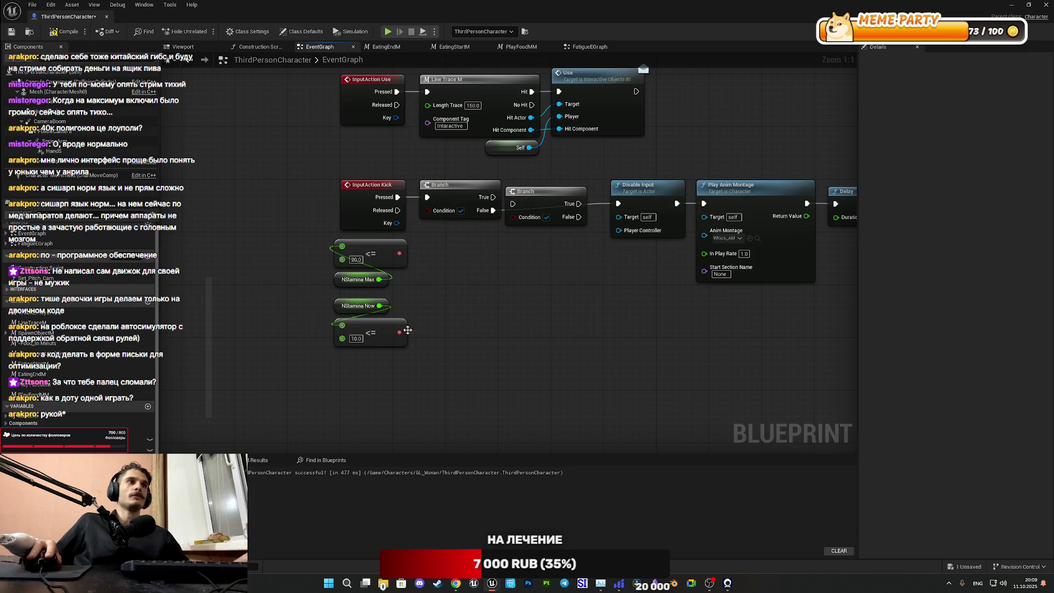
# Step: Wire each stamina <= comparison into its own Branch condition, chaining the two Branches
pyautogui.moveTo(508, 245)
pyautogui.mouseDown()
pyautogui.moveTo(514, 216)
pyautogui.moveTo(525, 212)
pyautogui.moveTo(514, 203)
pyautogui.mouseUp()
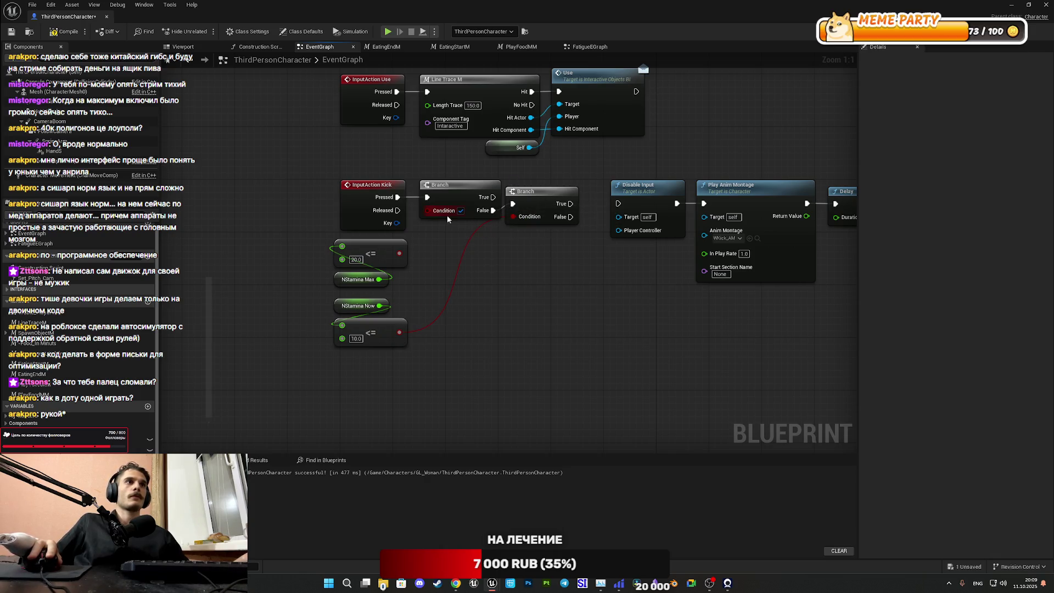
pyautogui.moveTo(427, 210)
pyautogui.mouseDown()
pyautogui.moveTo(431, 222)
pyautogui.moveTo(399, 253)
pyautogui.mouseUp()
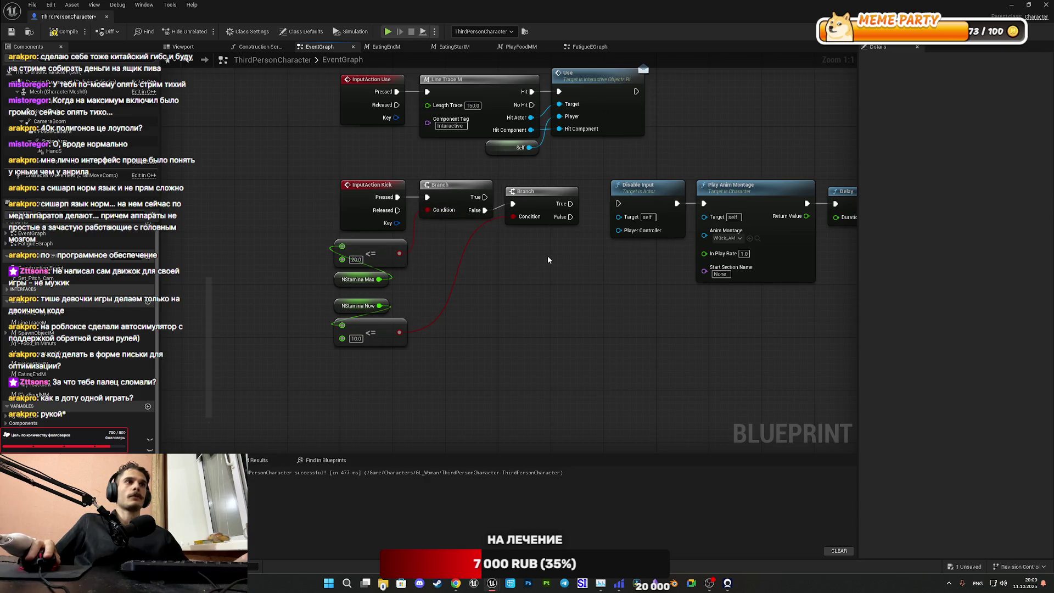
pyautogui.rightClick(548, 255)
pyautogui.click(499, 261)
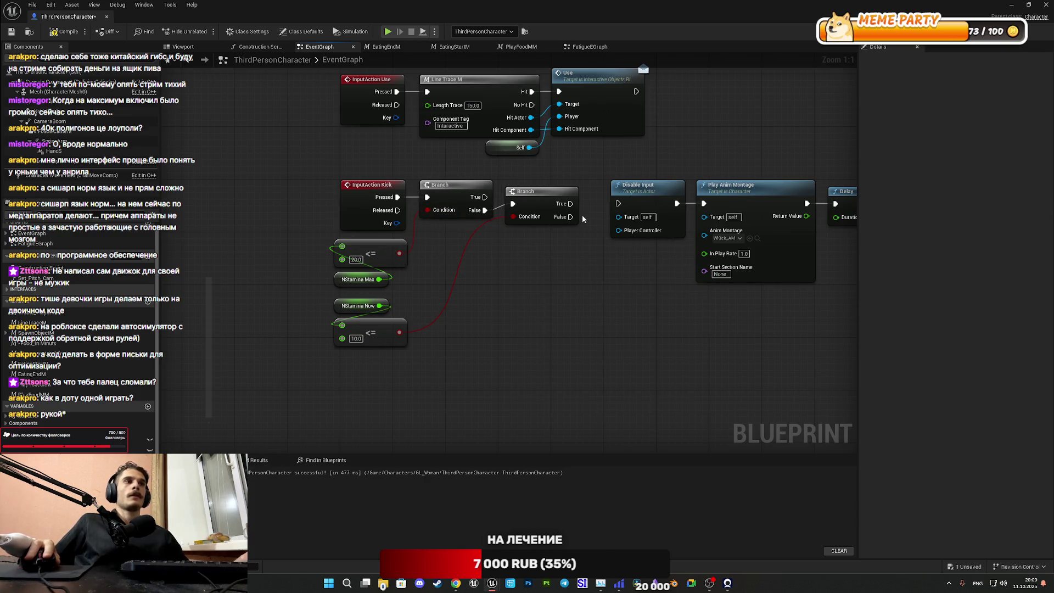
pyautogui.moveTo(571, 217)
pyautogui.mouseDown()
pyautogui.moveTo(619, 205)
pyautogui.moveTo(538, 251)
pyautogui.mouseUp()
pyautogui.moveTo(593, 293)
pyautogui.mouseDown()
pyautogui.moveTo(911, 199)
pyautogui.moveTo(638, 209)
pyautogui.moveTo(647, 206)
pyautogui.mouseUp()
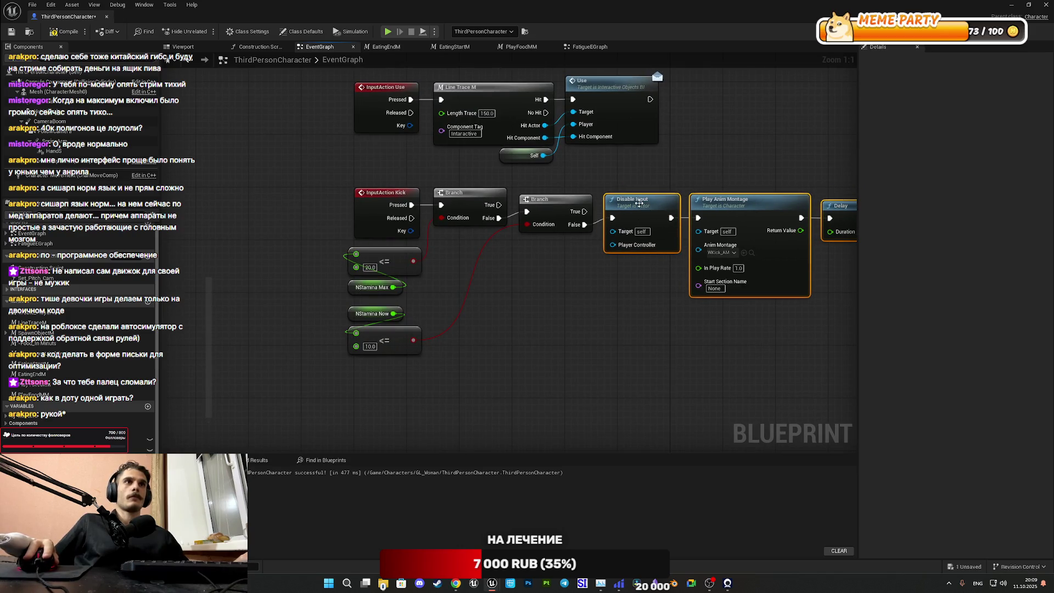
# Step: Save the Blueprint and the example map, then start a fullscreen playtest of the level
pyautogui.click(11, 32)
pyautogui.click(1012, 4)
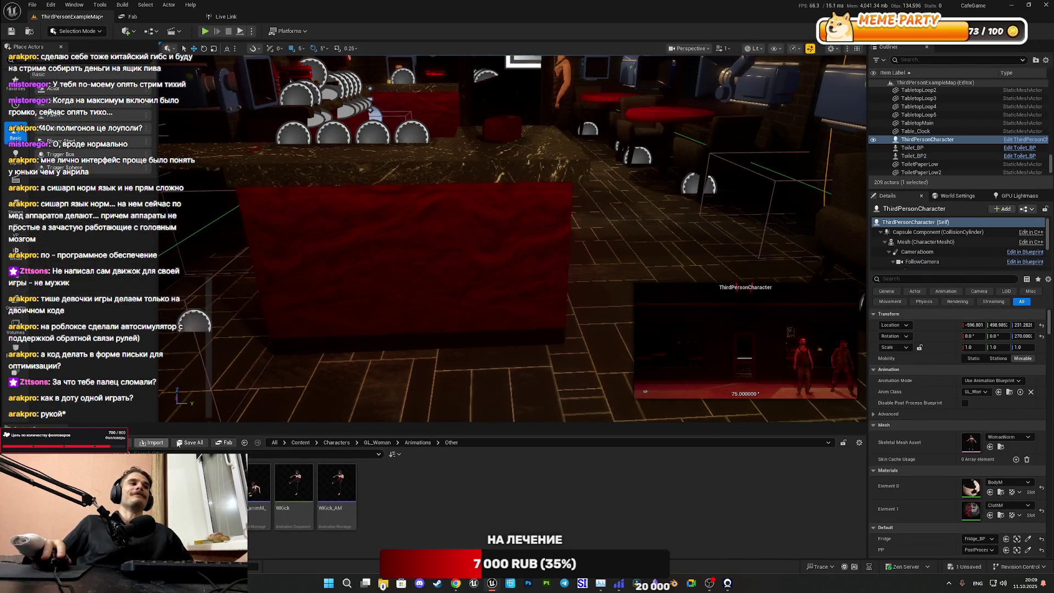
pyautogui.click(187, 443)
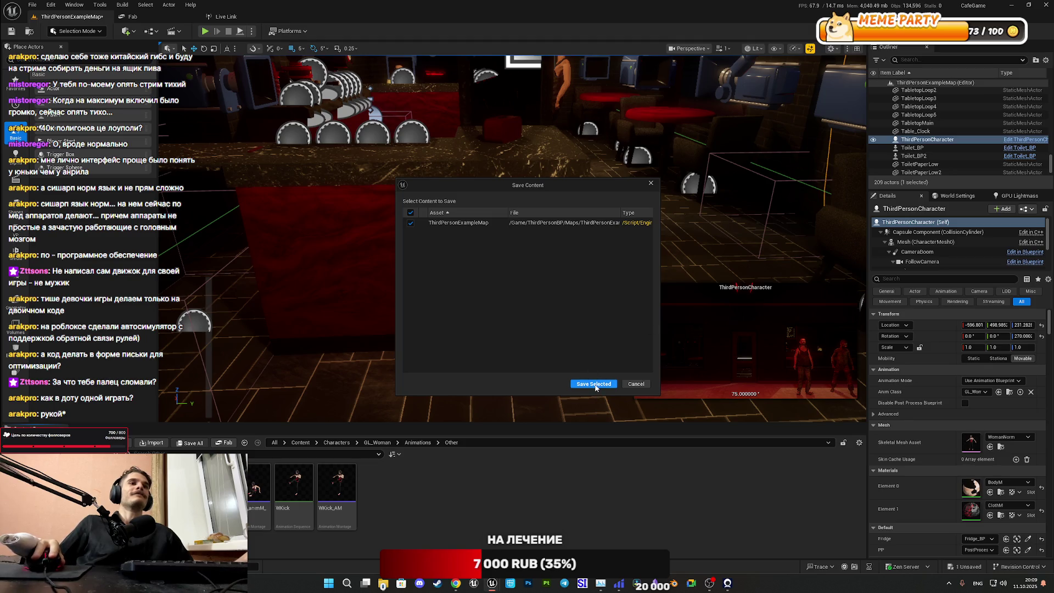
pyautogui.click(594, 385)
pyautogui.click(206, 31)
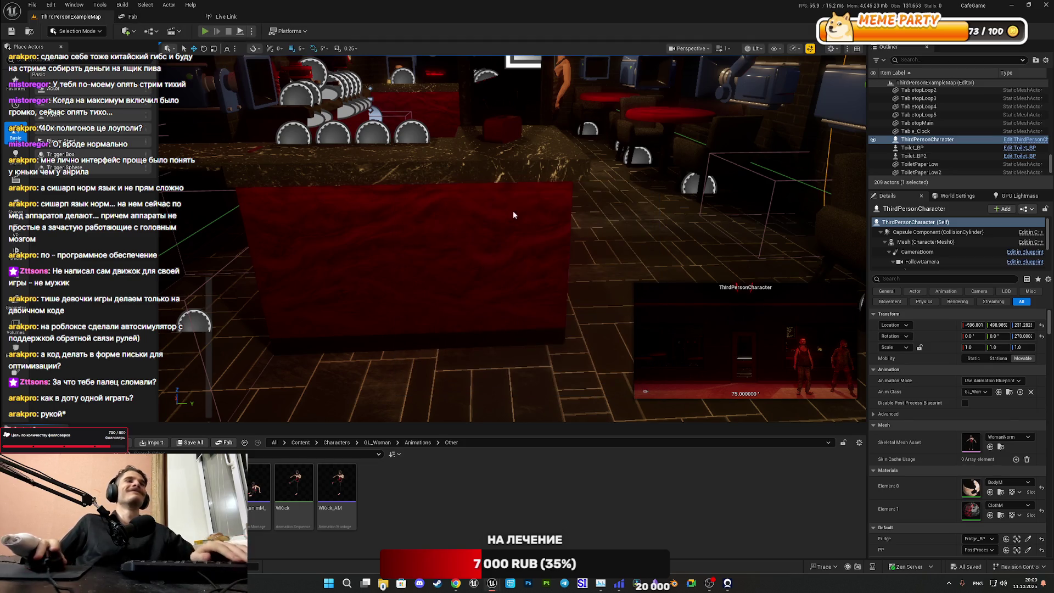
pyautogui.press('F11')
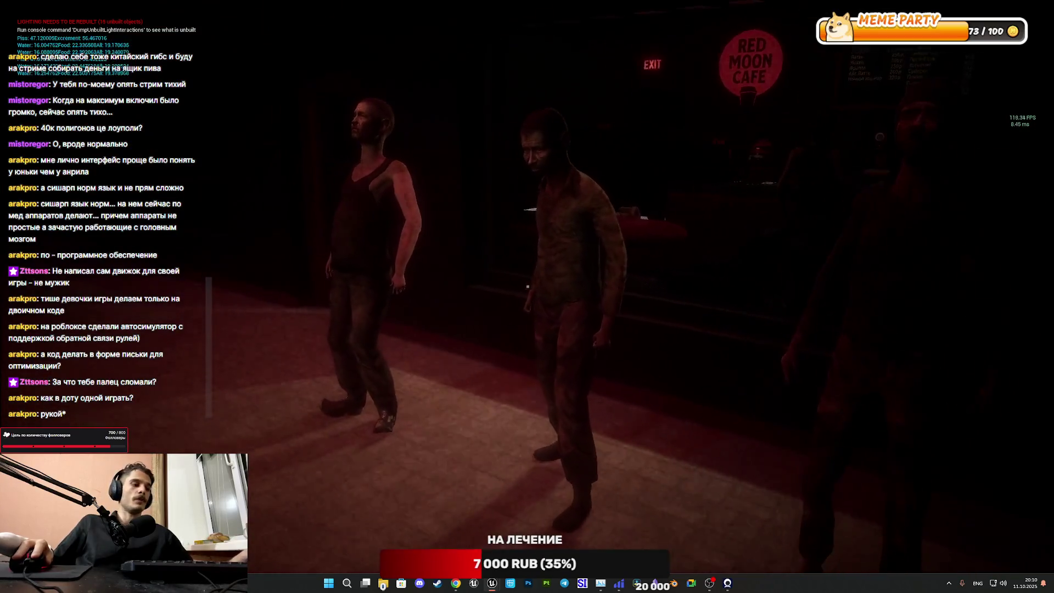
# Step: Walk up to the NPC in the tank top, then end the Play In Editor session
pyautogui.press('w')
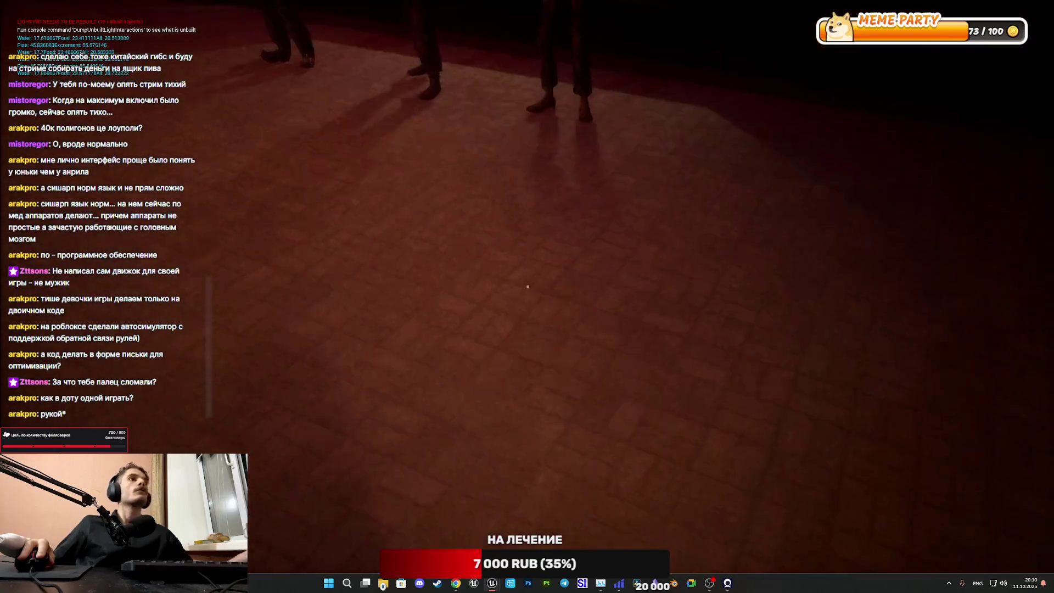
pyautogui.press('Escape')
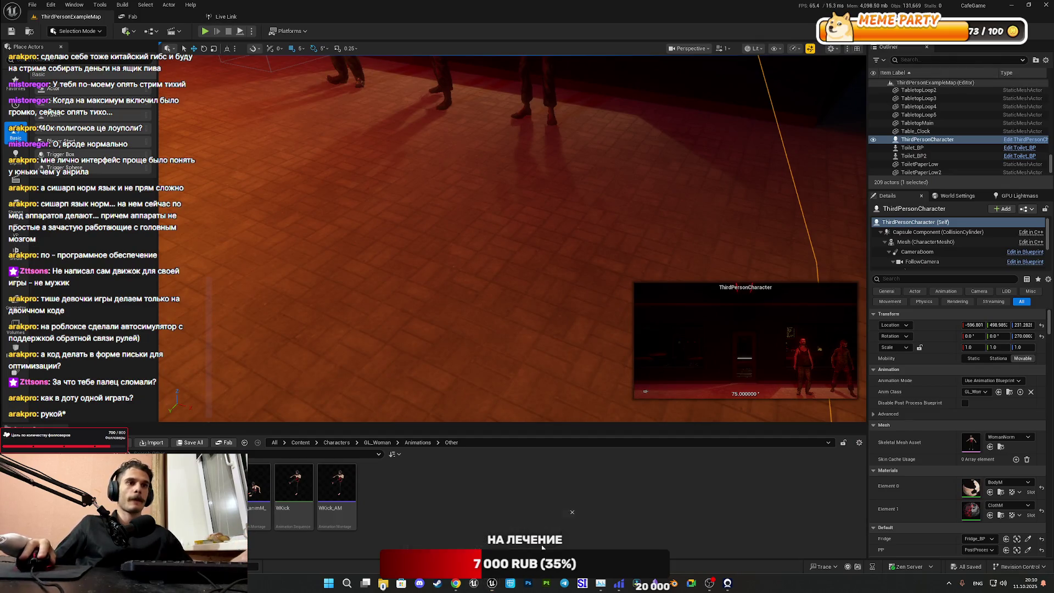
# Step: Back in the ThirdPersonCharacter EventGraph, pull a wire from NStamina Max and search '-' actions
pyautogui.hotkey('alt', 'Tab')
pyautogui.click(584, 333)
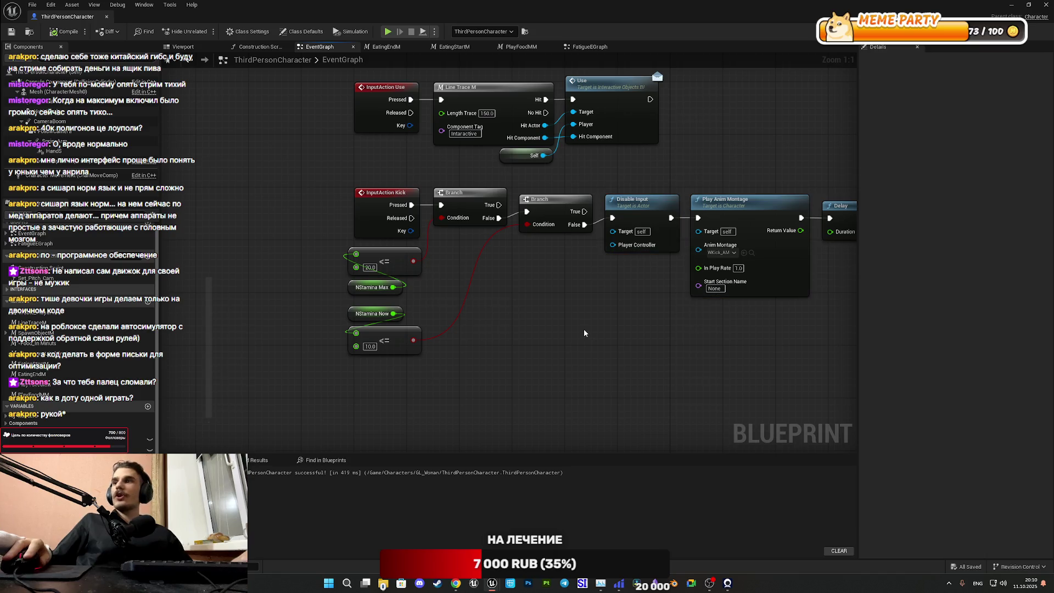
pyautogui.moveTo(583, 328)
pyautogui.mouseDown()
pyautogui.moveTo(541, 348)
pyautogui.moveTo(391, 337)
pyautogui.moveTo(330, 355)
pyautogui.moveTo(412, 354)
pyautogui.moveTo(329, 355)
pyautogui.mouseUp()
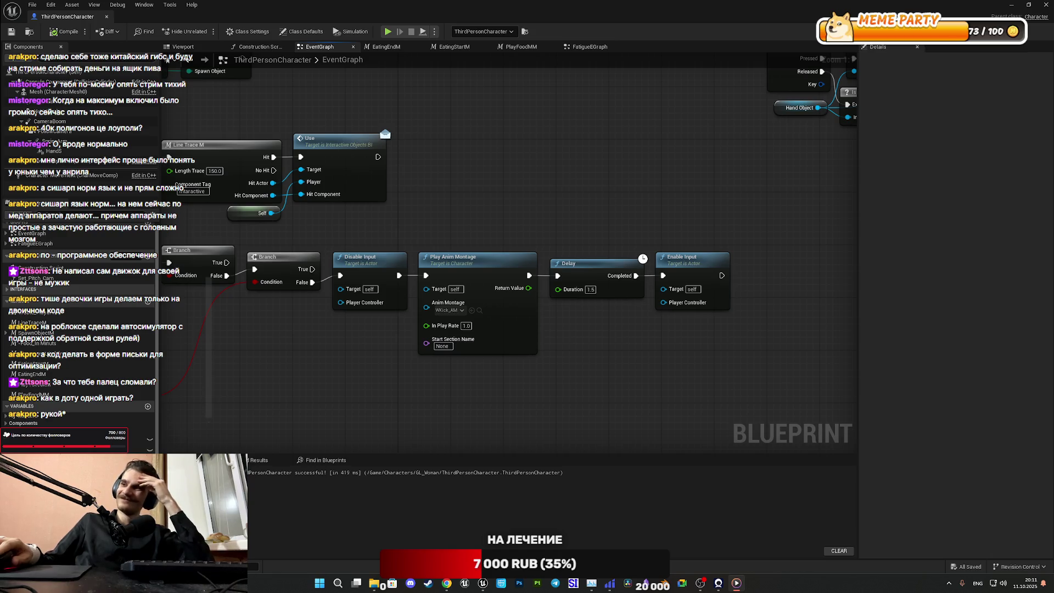
pyautogui.moveTo(278, 299); pyautogui.dragTo(444, 283)
pyautogui.write('-')
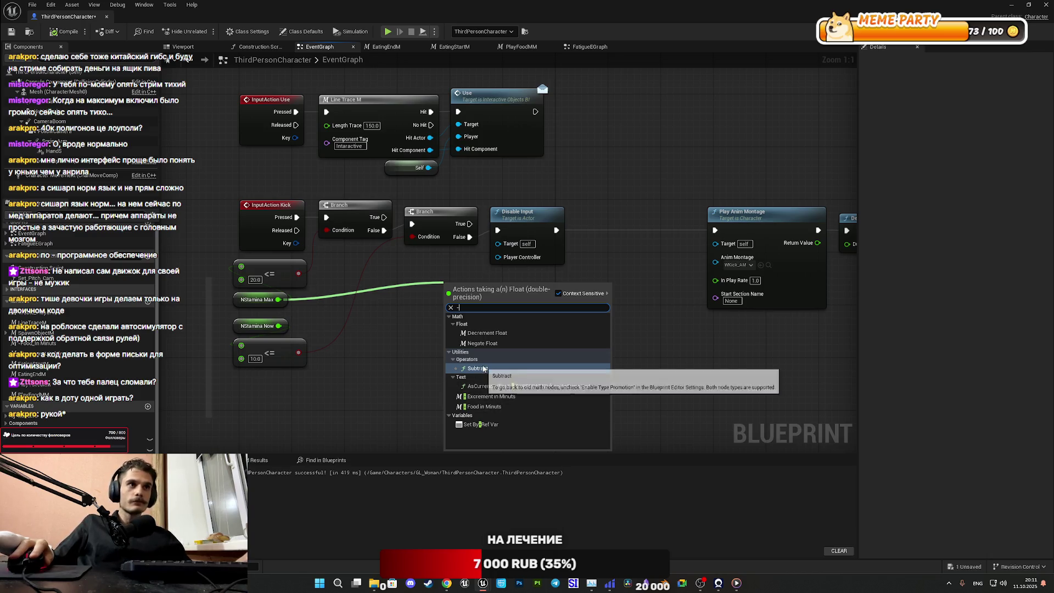
# Step: Add a Subtract node and rewire it to the lower comparison result, subtracting 10.0
pyautogui.click(483, 369)
pyautogui.click(466, 299)
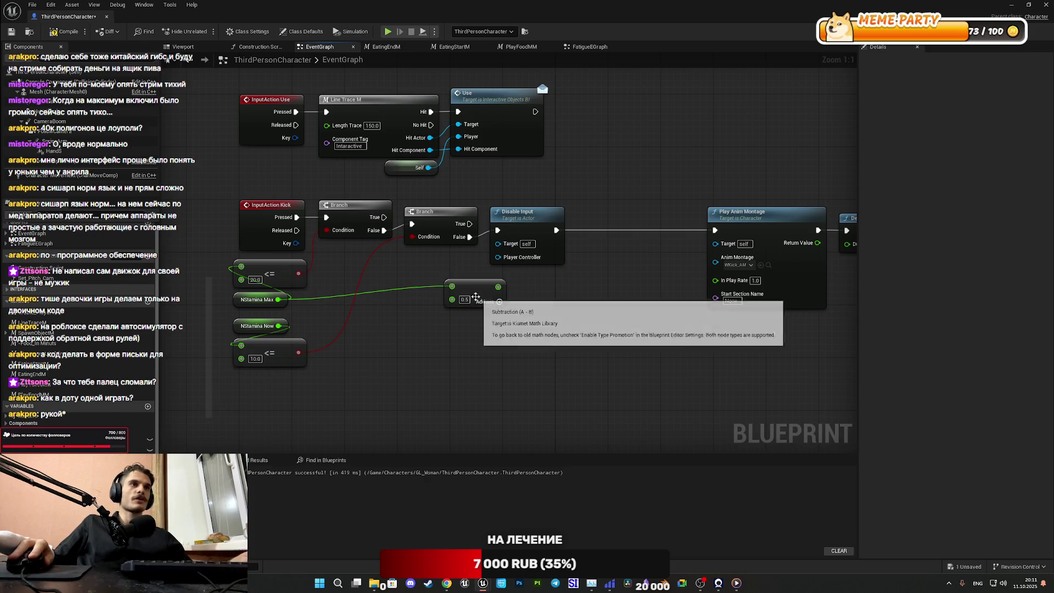
pyautogui.write('5')
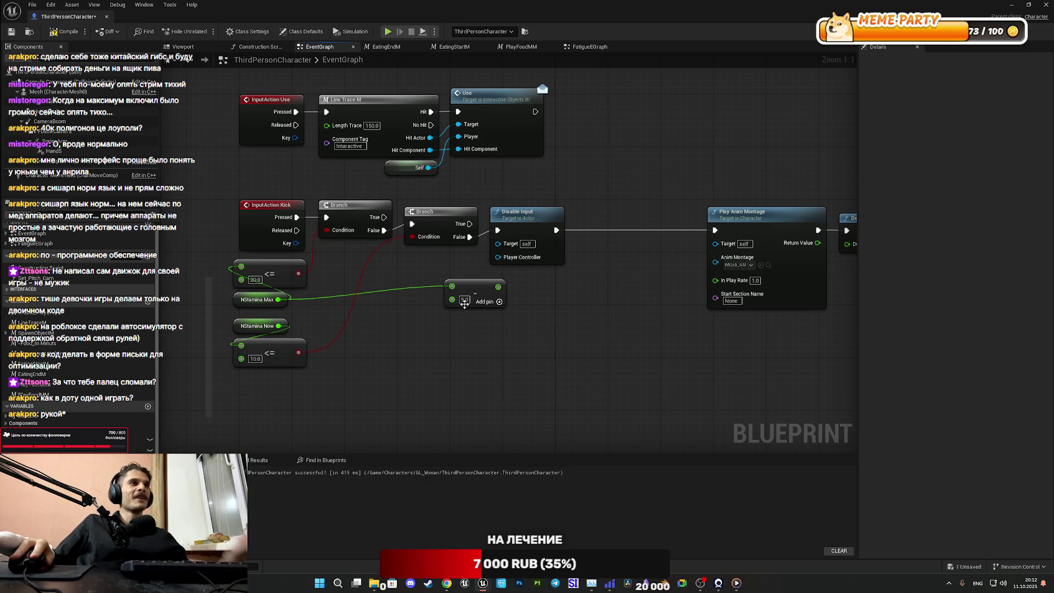
pyautogui.keyDown('alt'); pyautogui.click(450, 287); pyautogui.keyUp('alt')
pyautogui.moveTo(300, 358); pyautogui.dragTo(461, 289)
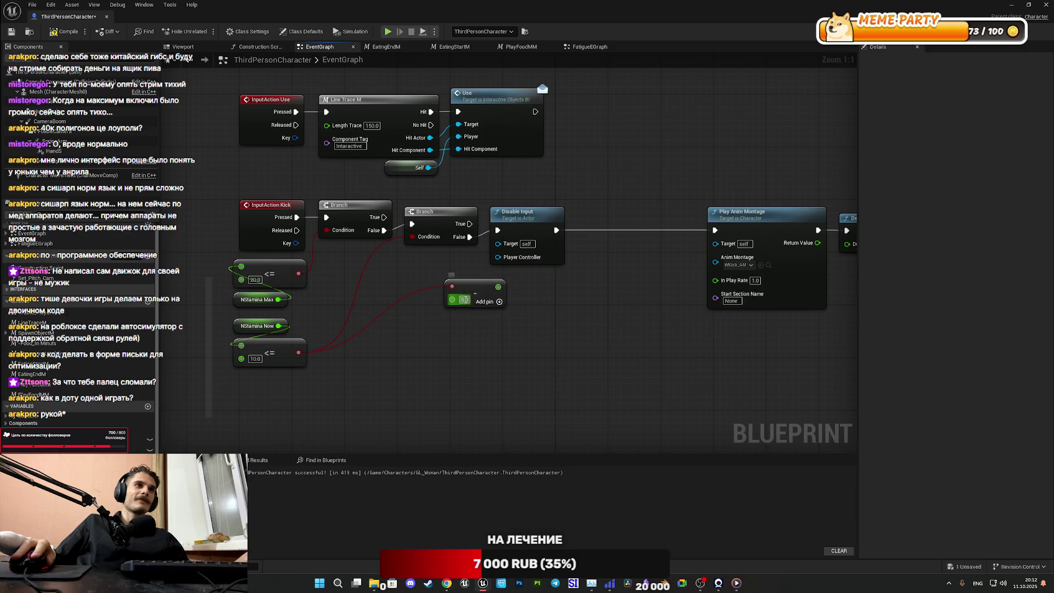
pyautogui.write('10')
pyautogui.press('Return')
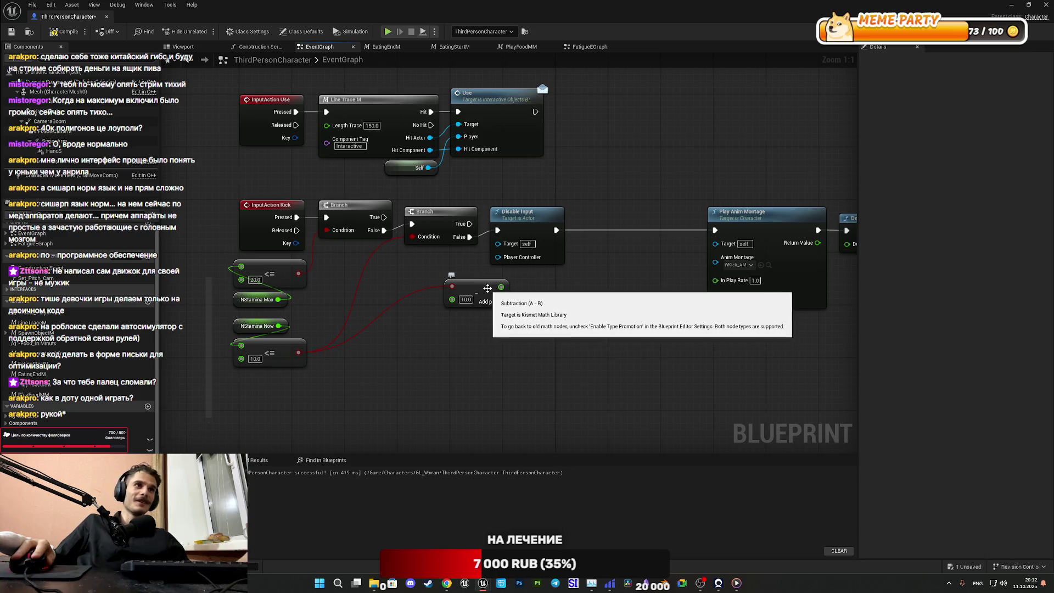
pyautogui.moveTo(487, 288)
pyautogui.mouseDown()
pyautogui.moveTo(539, 298)
pyautogui.moveTo(546, 286)
pyautogui.mouseUp()
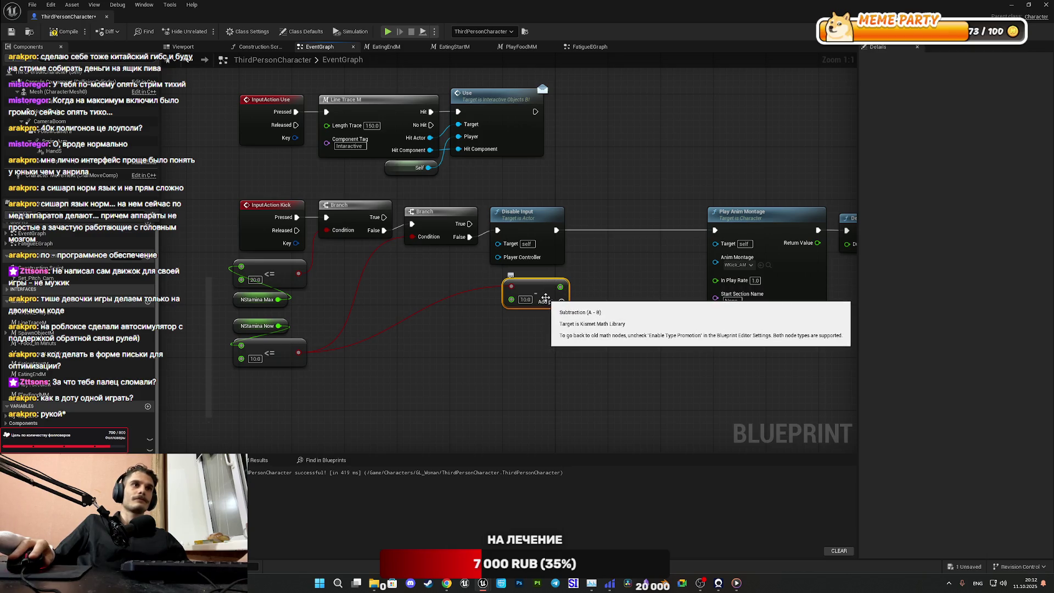
# Step: Replace it with NStamina Now minus 10.0 and insert SET NStamina Now before Play Anim Montage
pyautogui.press('Delete')
pyautogui.moveTo(278, 326); pyautogui.dragTo(386, 332)
pyautogui.write('-')
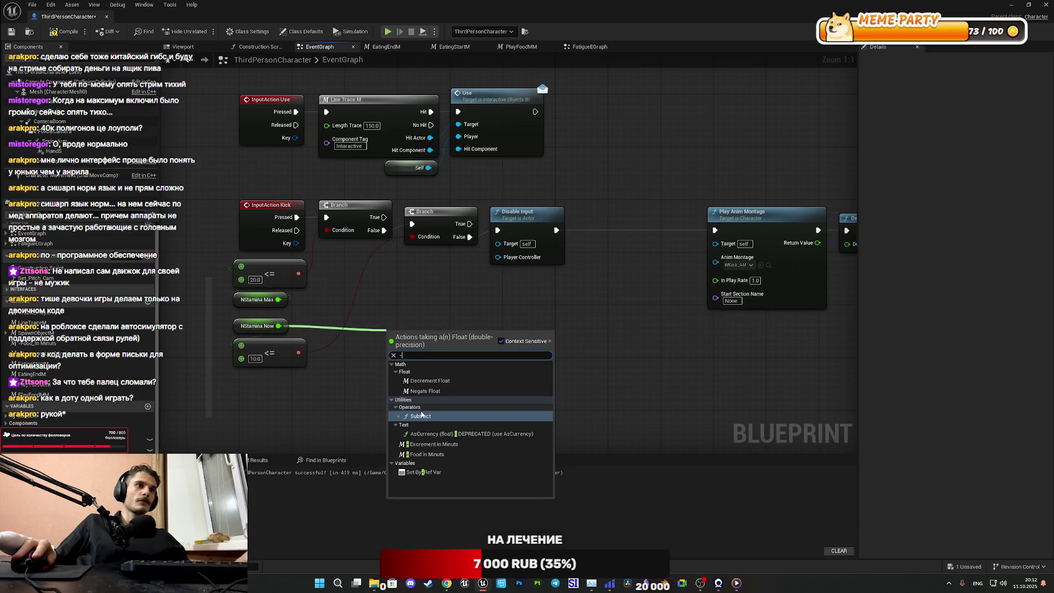
pyautogui.click(423, 415)
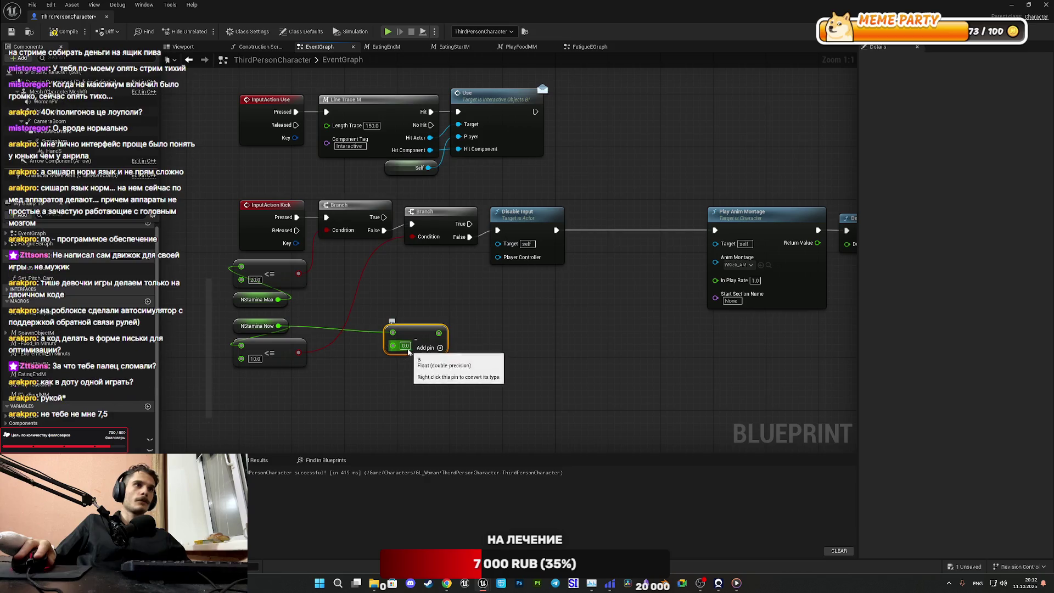
pyautogui.write('1')
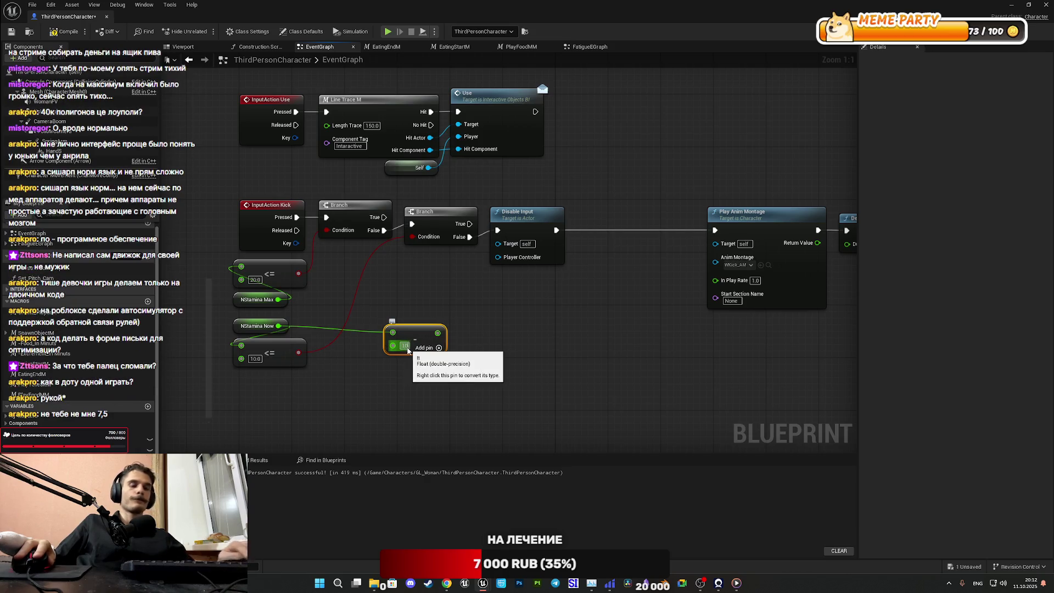
pyautogui.write('0')
pyautogui.press('Return')
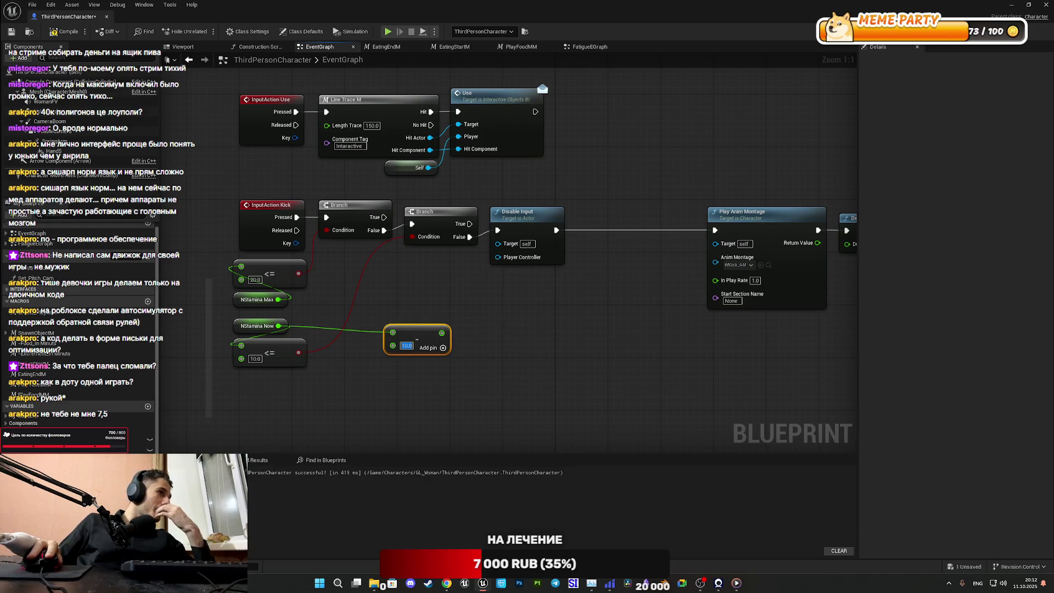
pyautogui.moveTo(44, 434)
pyautogui.mouseDown()
pyautogui.moveTo(567, 203)
pyautogui.moveTo(555, 231)
pyautogui.mouseUp()
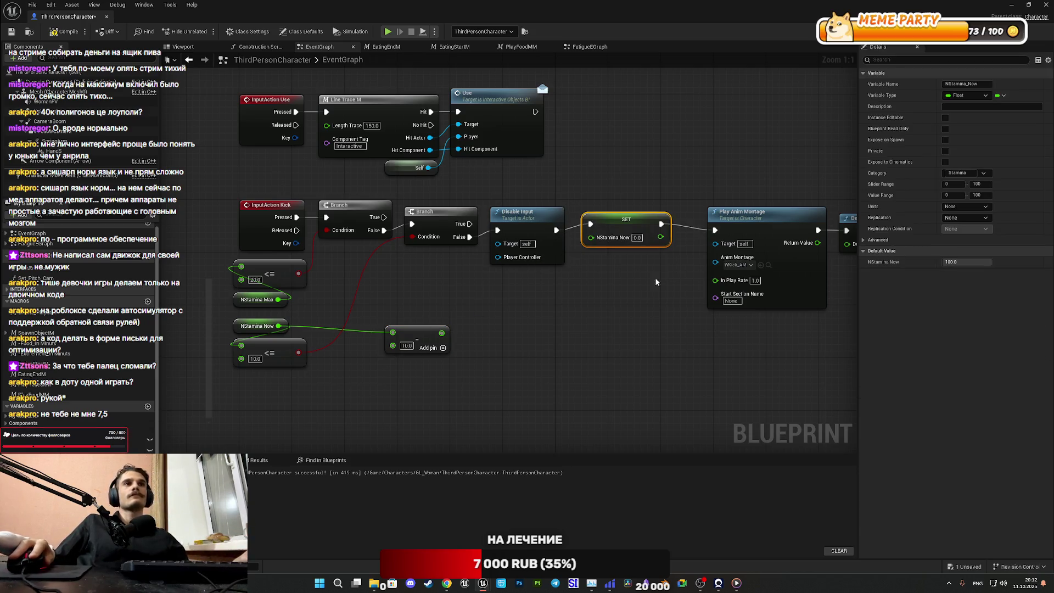
# Step: Wire the Subtract result into SET NStamina Now and tidy the Play Anim Montage, Delay and Enable Input nodes
pyautogui.moveTo(441, 332)
pyautogui.mouseDown()
pyautogui.moveTo(554, 290)
pyautogui.moveTo(648, 235)
pyautogui.moveTo(618, 229)
pyautogui.mouseUp()
pyautogui.click(596, 279)
pyautogui.moveTo(404, 334)
pyautogui.mouseDown()
pyautogui.moveTo(532, 299)
pyautogui.moveTo(528, 282)
pyautogui.moveTo(516, 283)
pyautogui.mouseUp()
pyautogui.moveTo(633, 286); pyautogui.dragTo(338, 277)
pyautogui.moveTo(504, 321); pyautogui.dragTo(749, 241)
pyautogui.moveTo(477, 219); pyautogui.dragTo(438, 219)
pyautogui.click(318, 149)
# Step: Save the ThirdPersonCharacter blueprint and minimize its editor to return to the level
pyautogui.moveTo(317, 149); pyautogui.dragTo(701, 157)
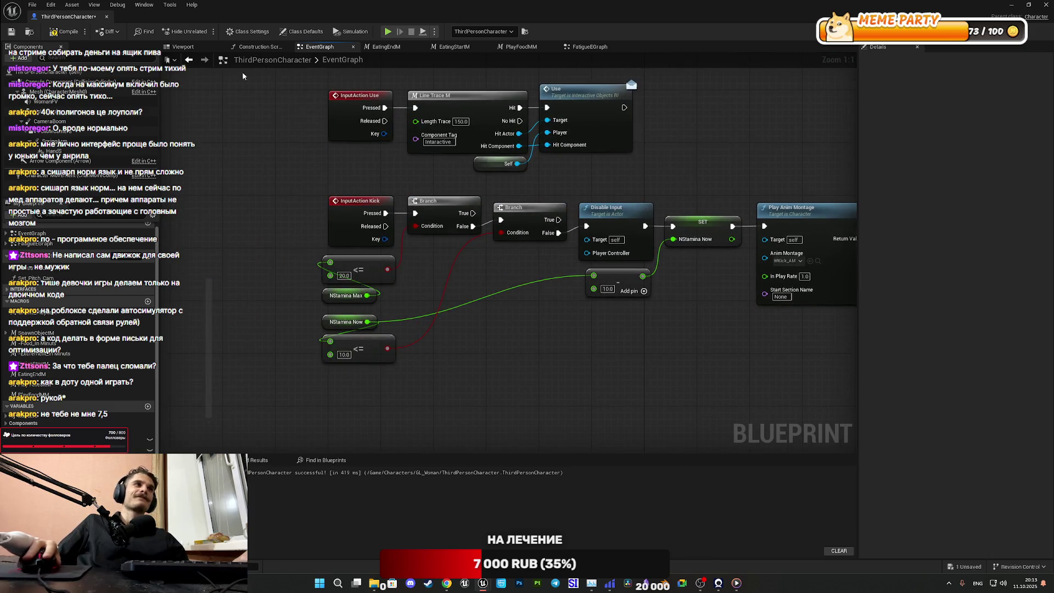
pyautogui.click(12, 32)
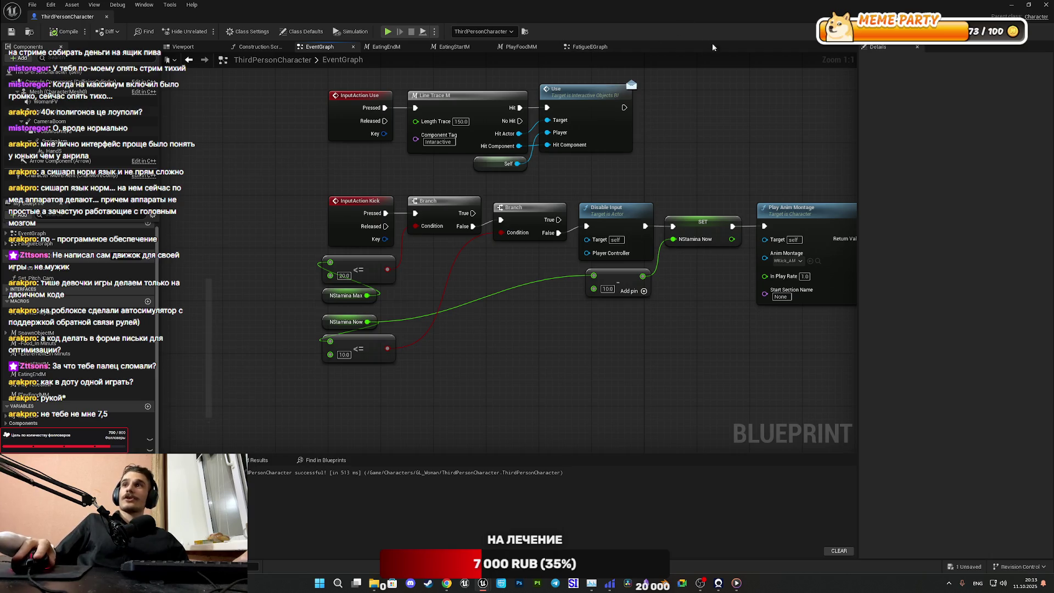
pyautogui.click(1011, 6)
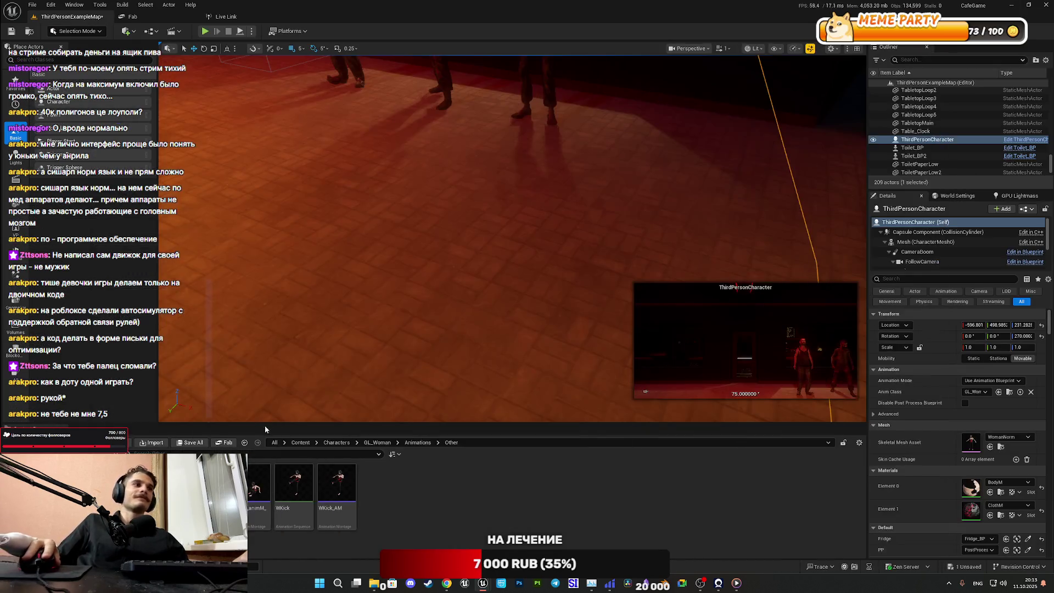
# Step: Save all content including ThirdPersonExampleMap, then start a full-screen playtest
pyautogui.click(191, 444)
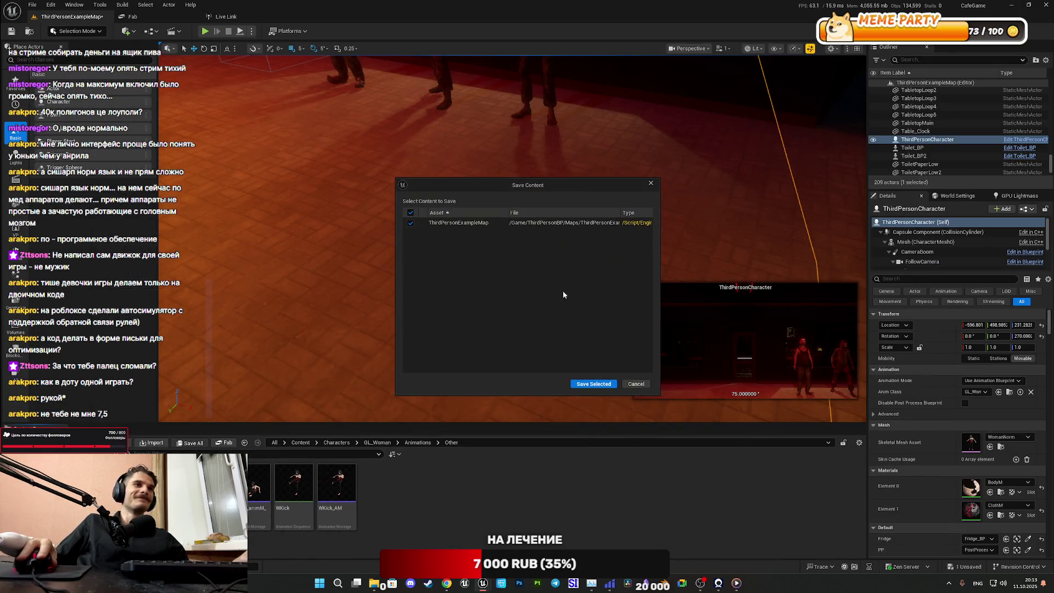
pyautogui.click(591, 384)
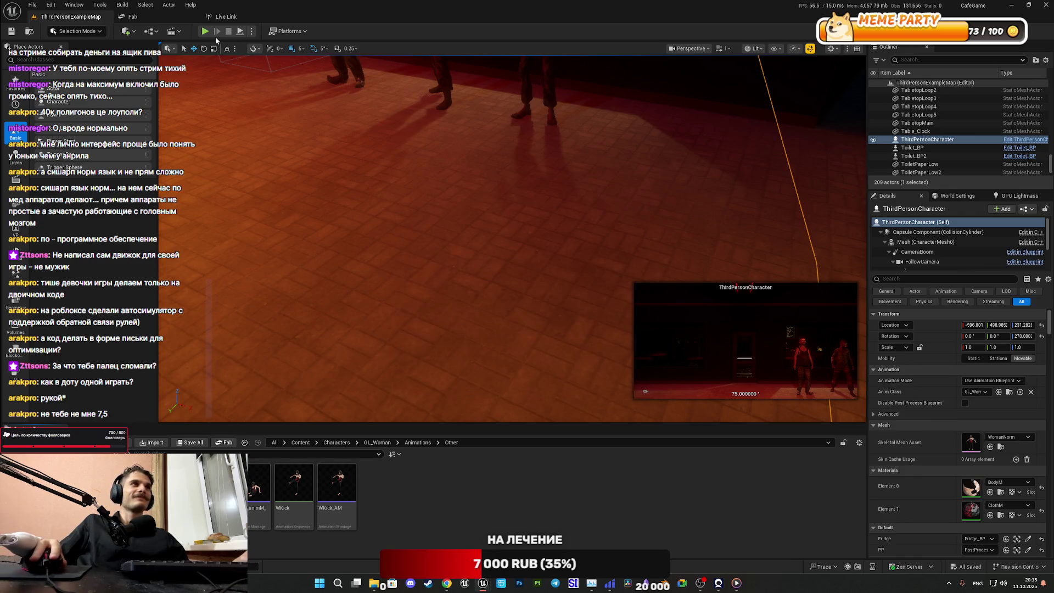
pyautogui.click(204, 31)
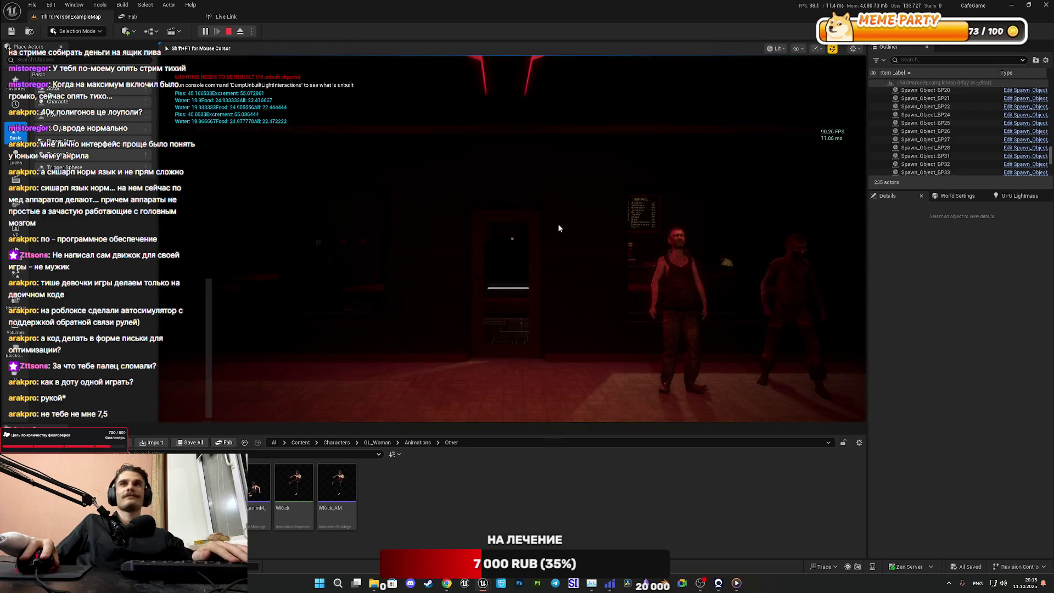
pyautogui.press('F11')
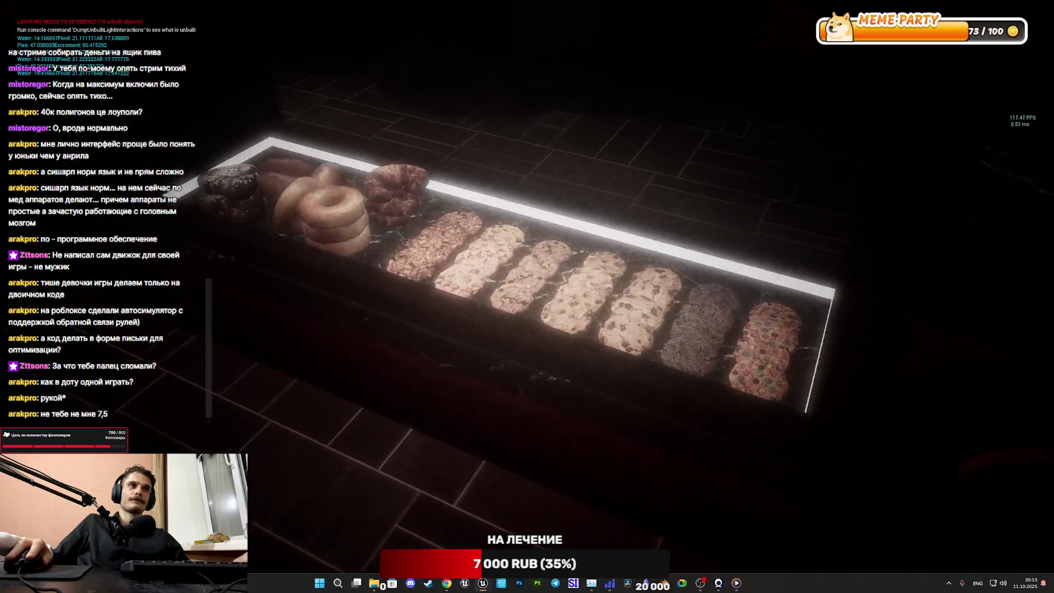
# Step: Pick up a donut and a water bottle, place the water on the counter, then stop playing
pyautogui.click(527, 286)
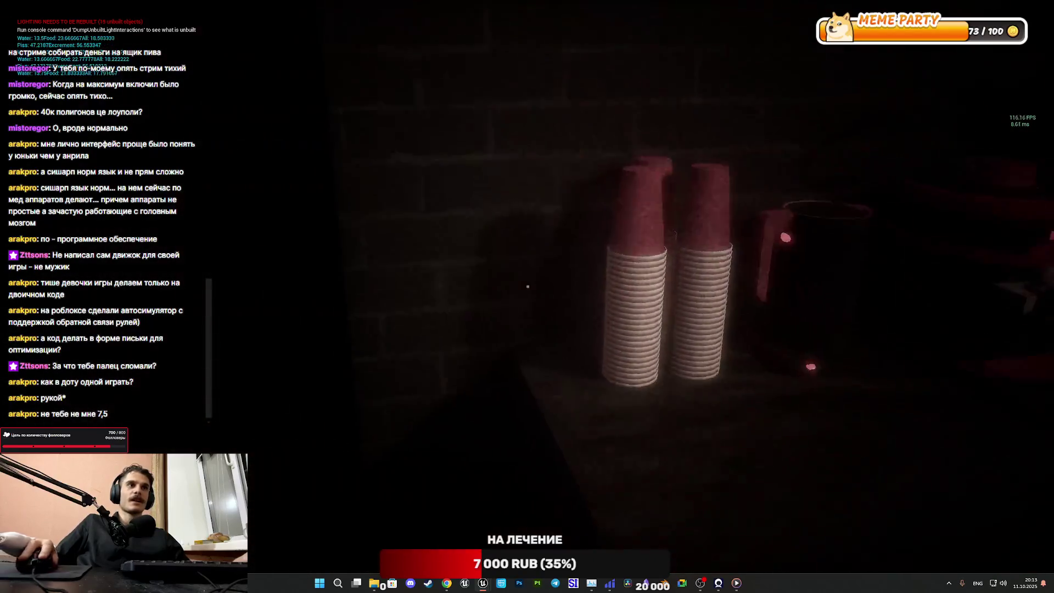
pyautogui.press('w')
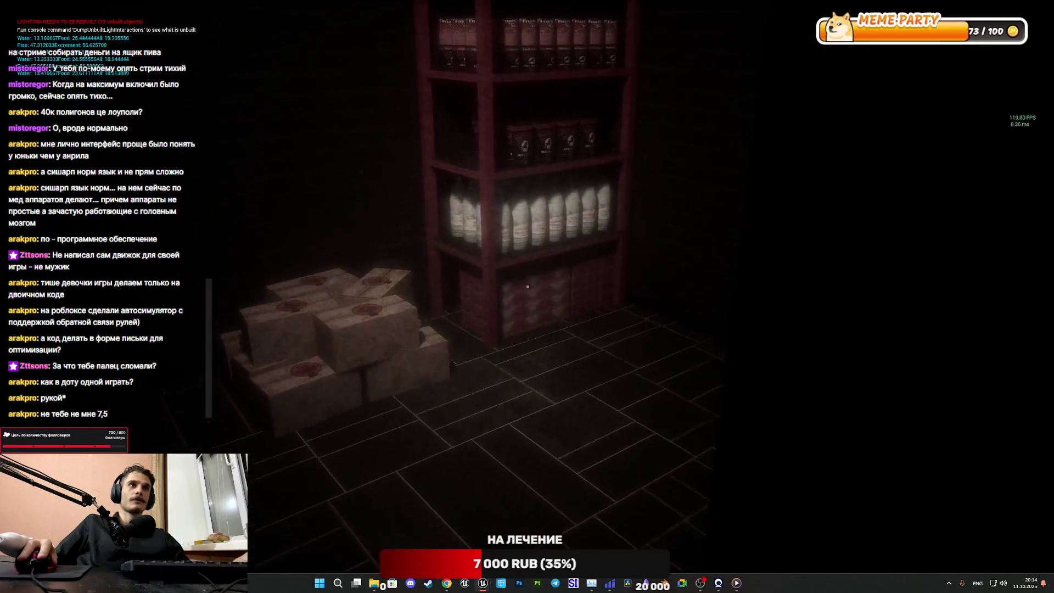
pyautogui.press('w')
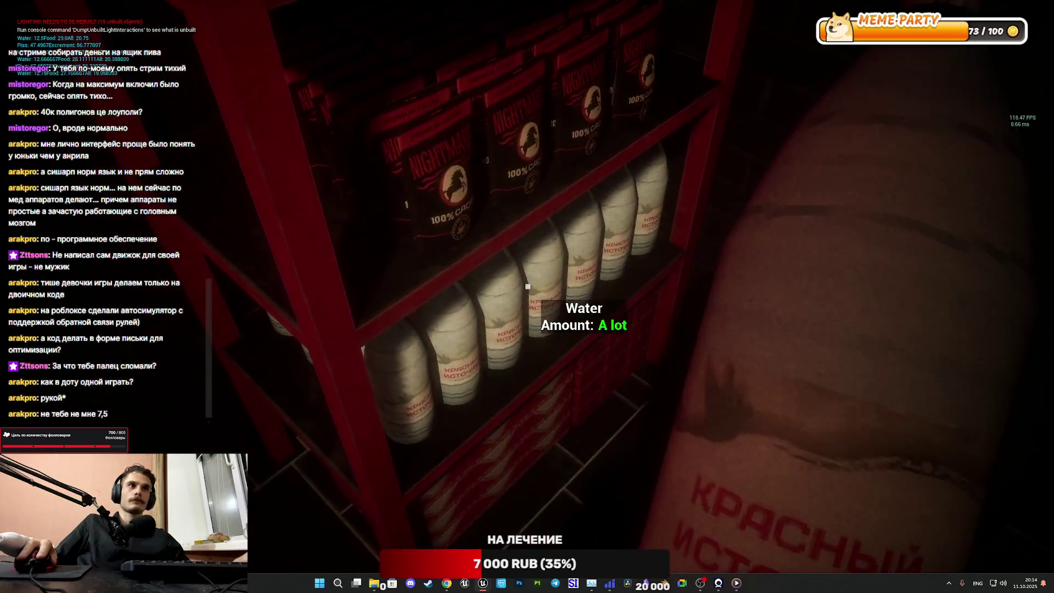
pyautogui.click(527, 286)
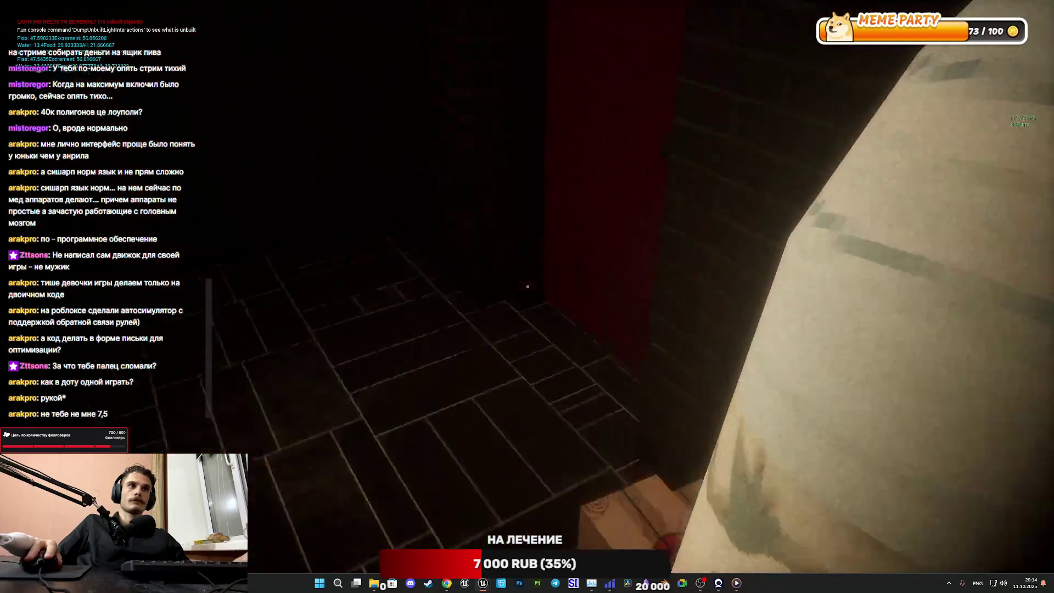
pyautogui.press('w')
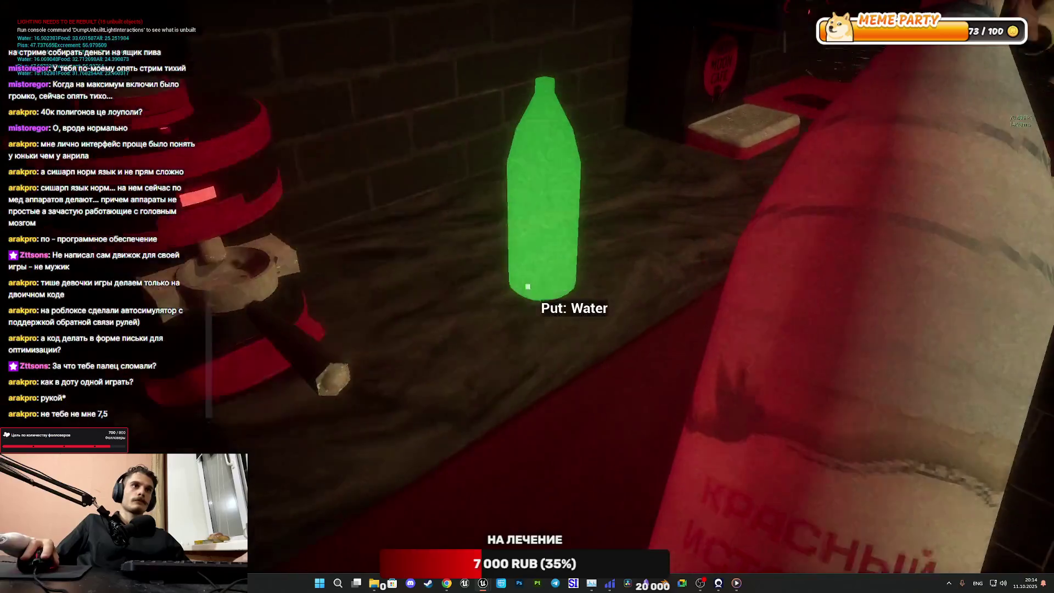
pyautogui.click(527, 286)
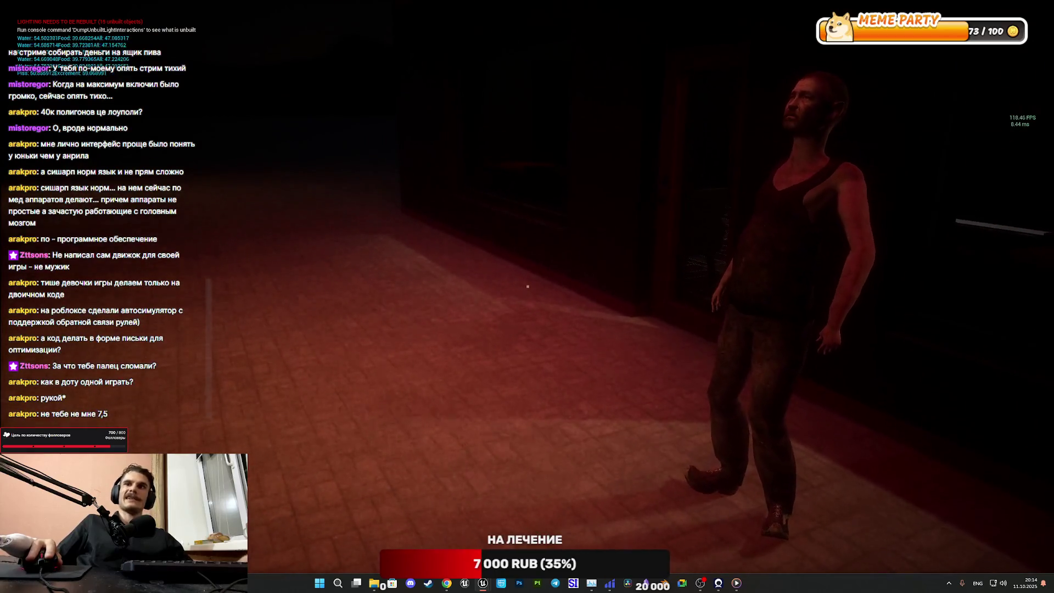
pyautogui.press('Escape')
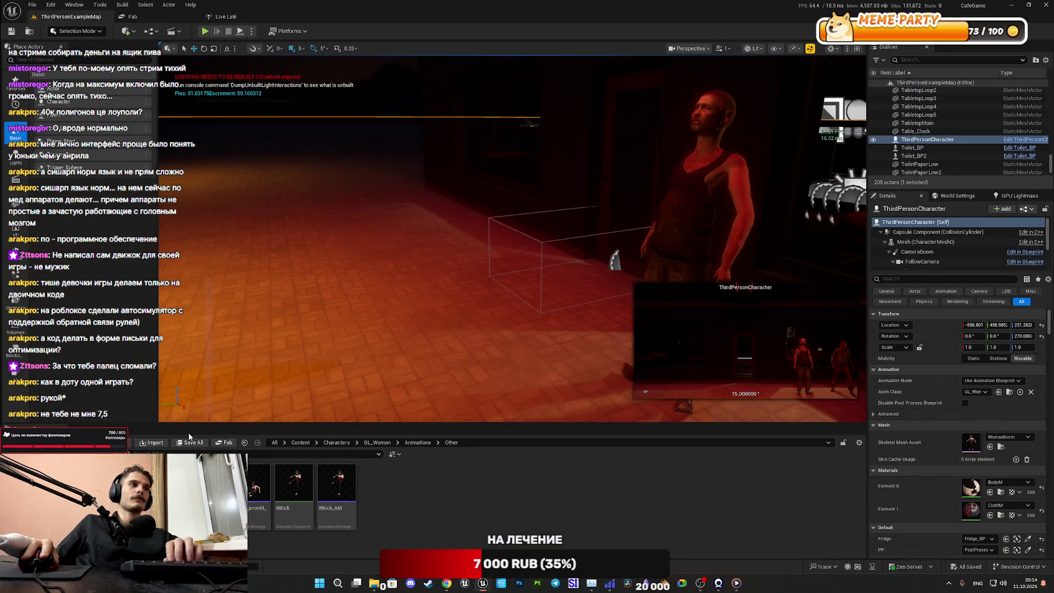
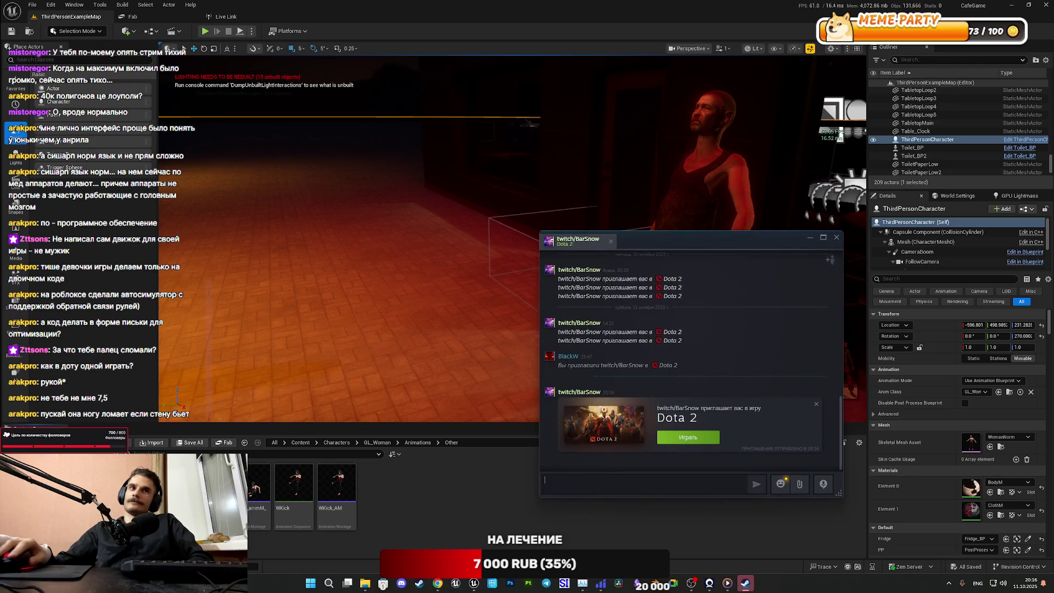
# Step: Accept the friend's Dota 2 invite from their Steam chat, launching Dota 2, then close the chat
pyautogui.click(836, 240)
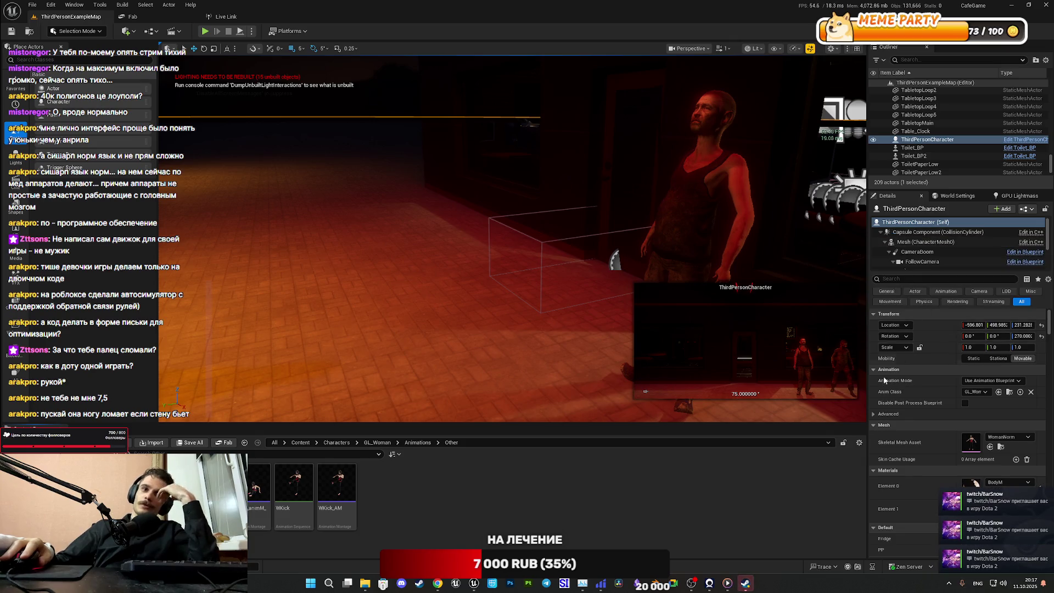
pyautogui.click(956, 491)
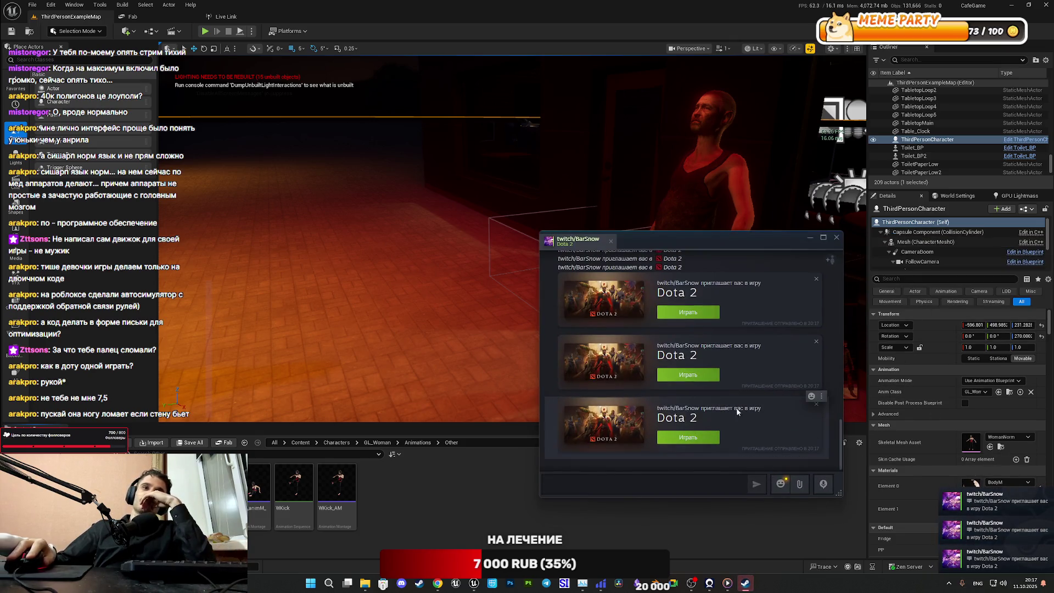
pyautogui.click(697, 311)
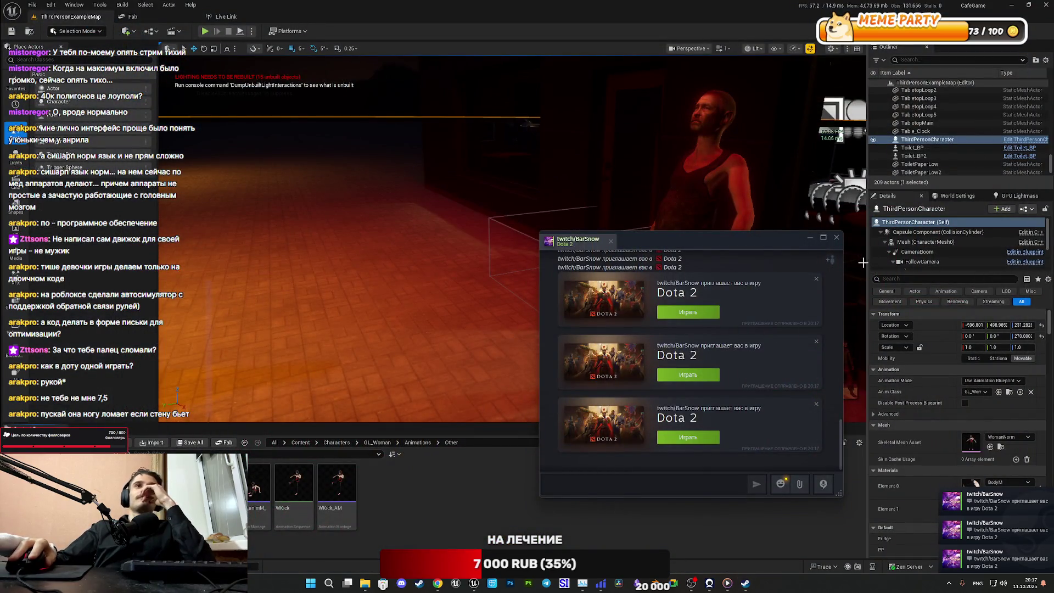
pyautogui.click(687, 311)
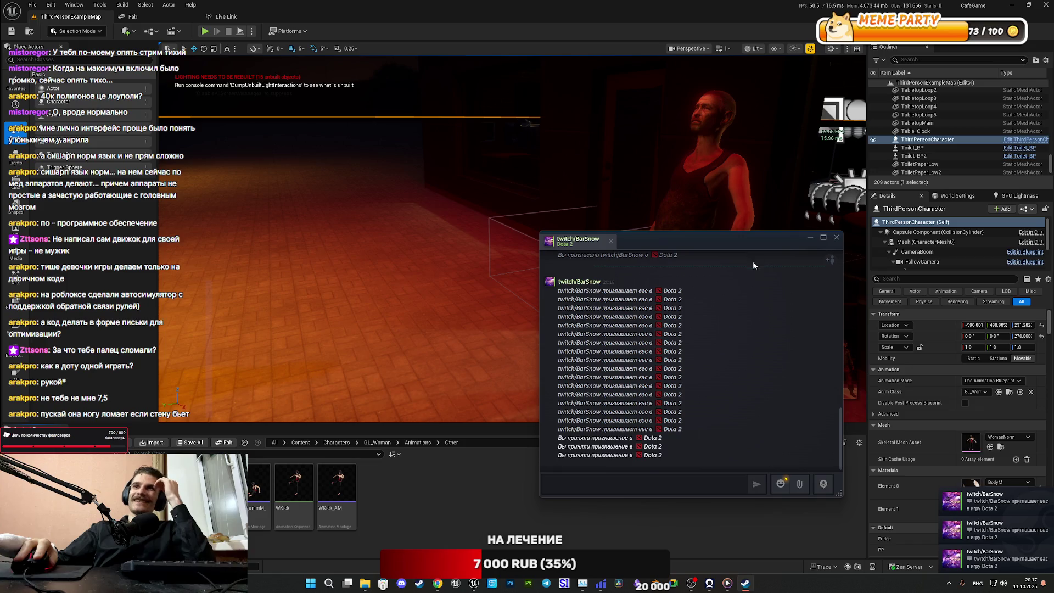
pyautogui.click(836, 237)
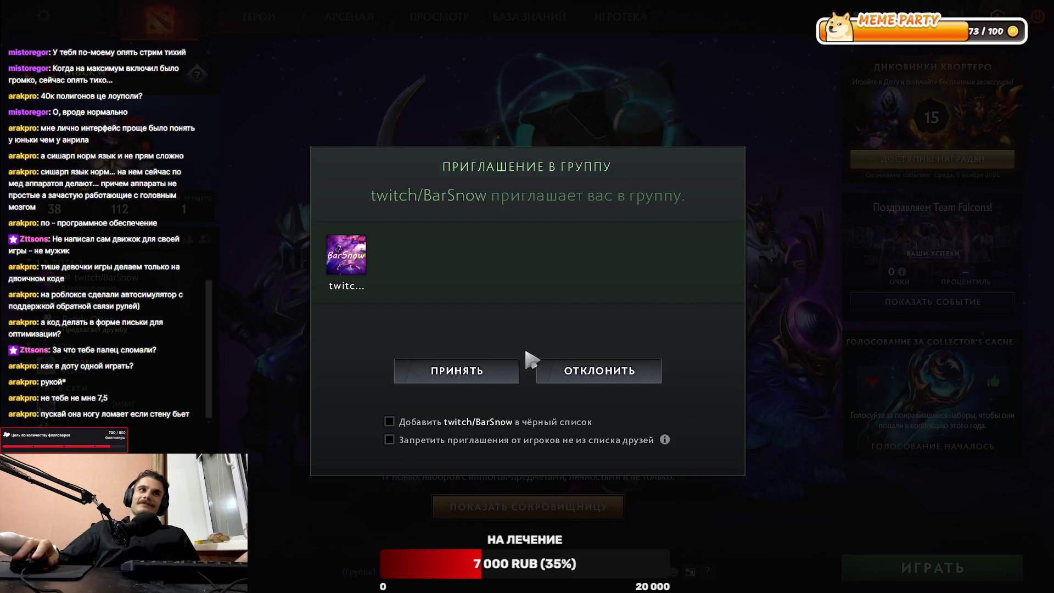
# Step: Accept the friend's party invitation with ПРИНЯТЬ
pyautogui.click(504, 365)
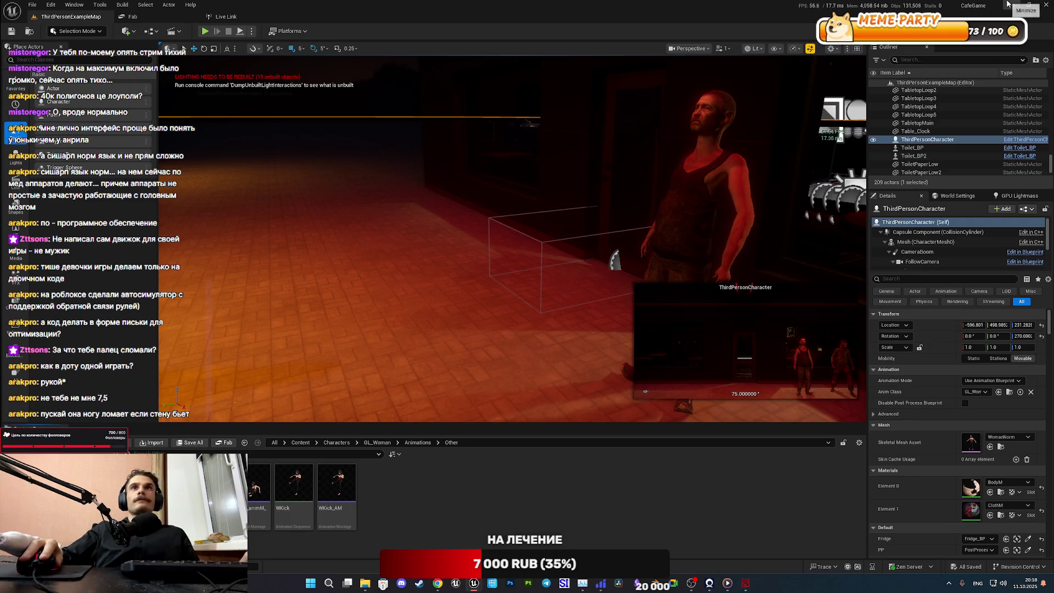
# Step: Close the Unreal Editor window
pyautogui.click(1050, 4)
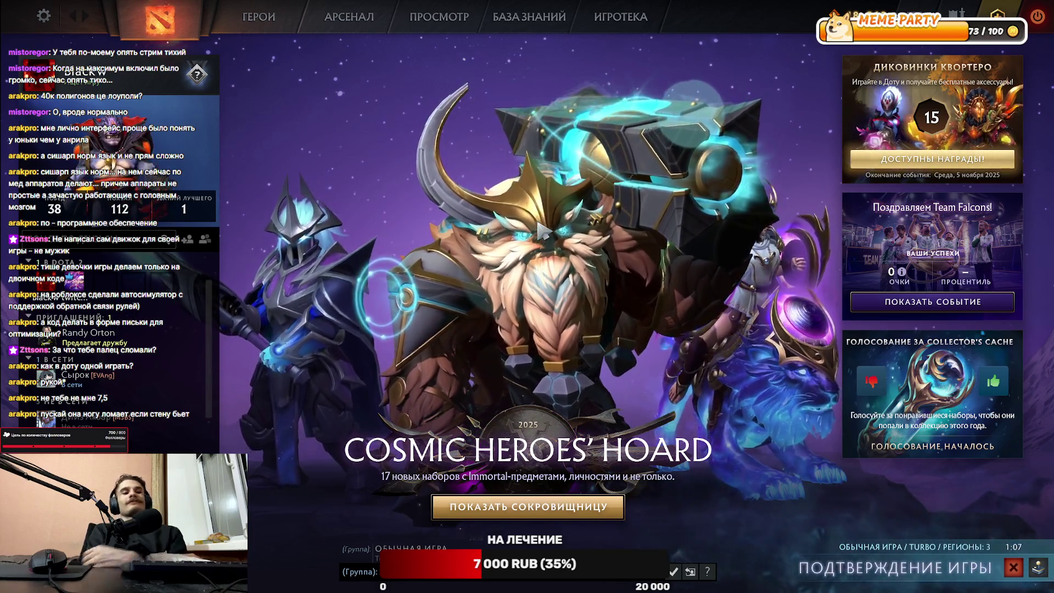
# Step: Accept the found Turbo match with Enter
pyautogui.press('Return')
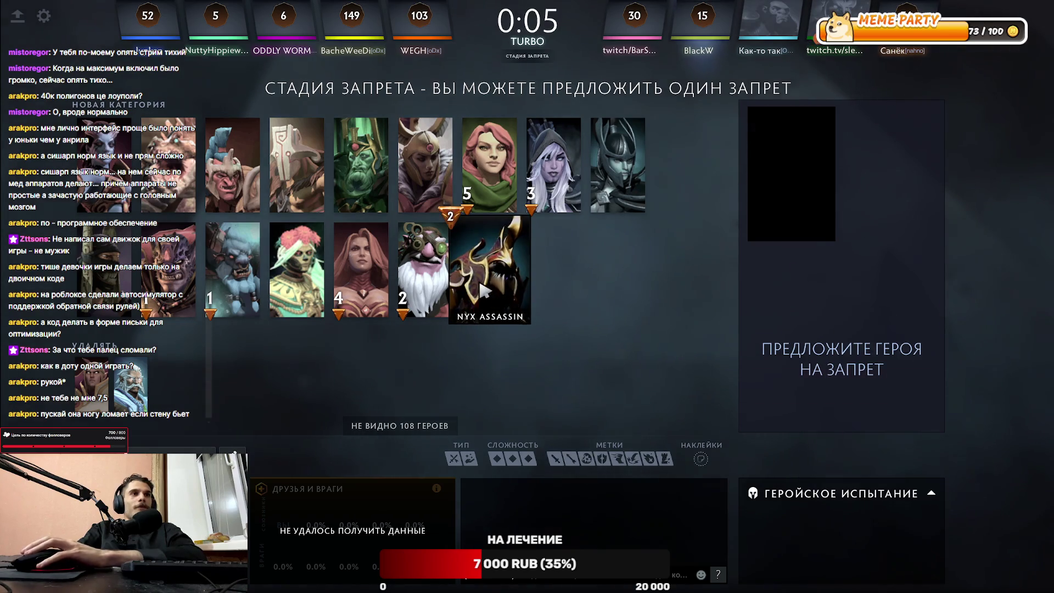
# Step: Propose a ban on Invoker and pick Nyx Assassin
pyautogui.click(511, 317)
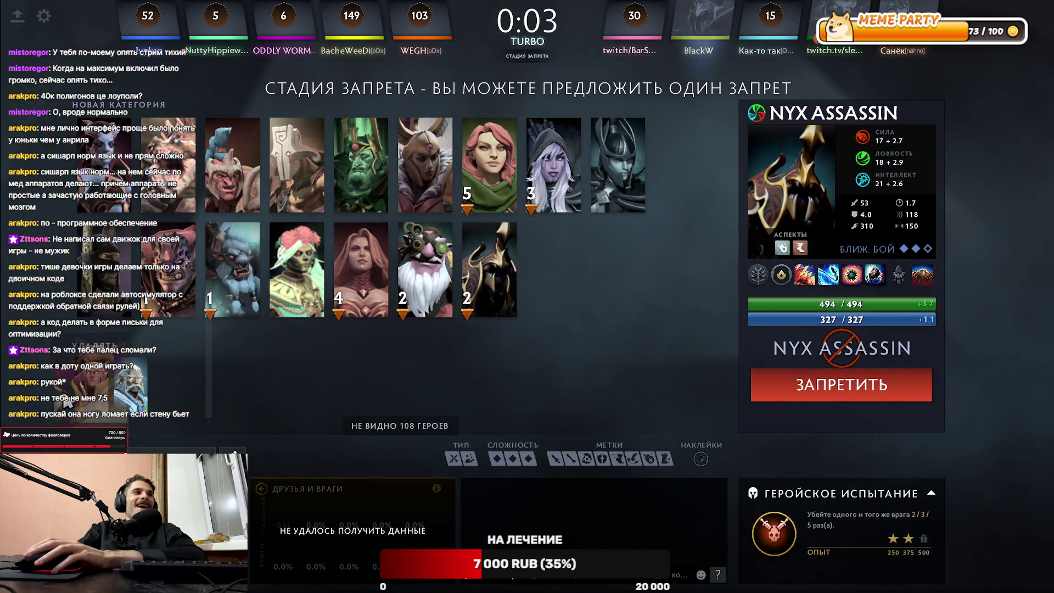
pyautogui.click(794, 388)
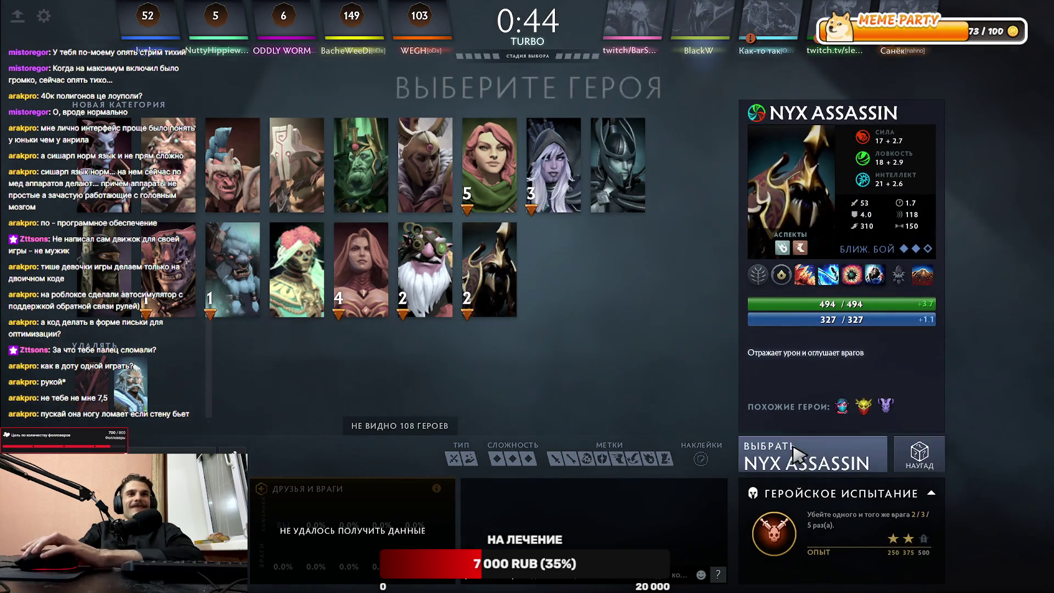
pyautogui.click(797, 447)
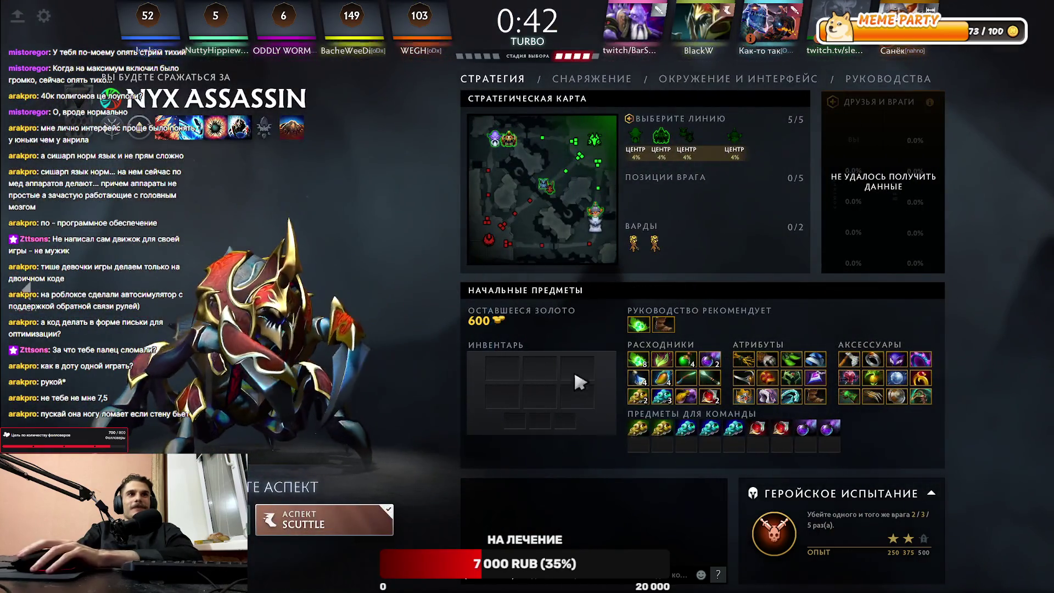
# Step: Buy Tango and Boots of Speed as starting items
pyautogui.click(637, 325)
pyautogui.click(666, 327)
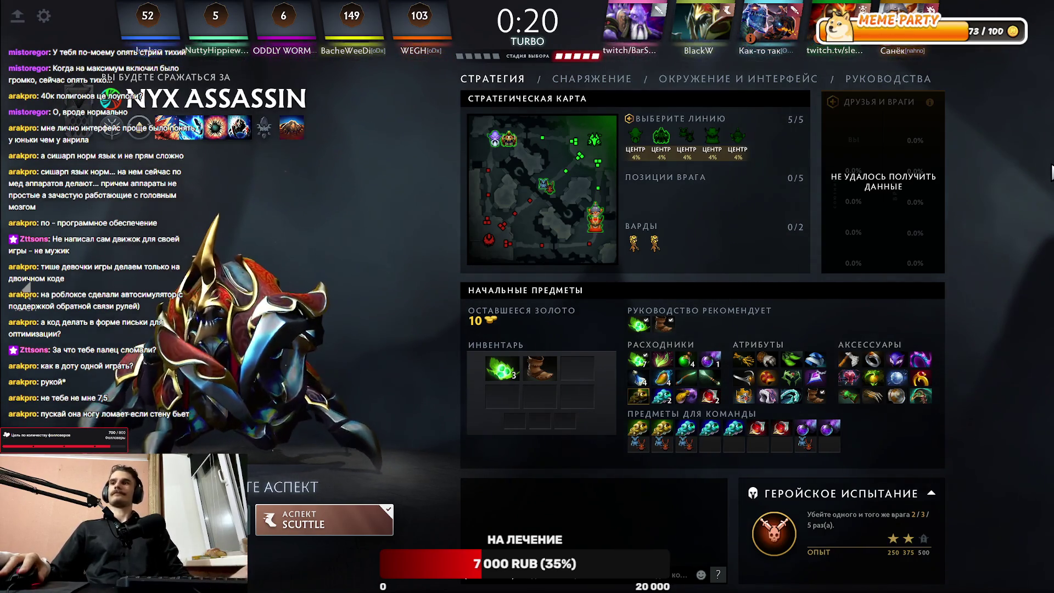
pyautogui.press('super')
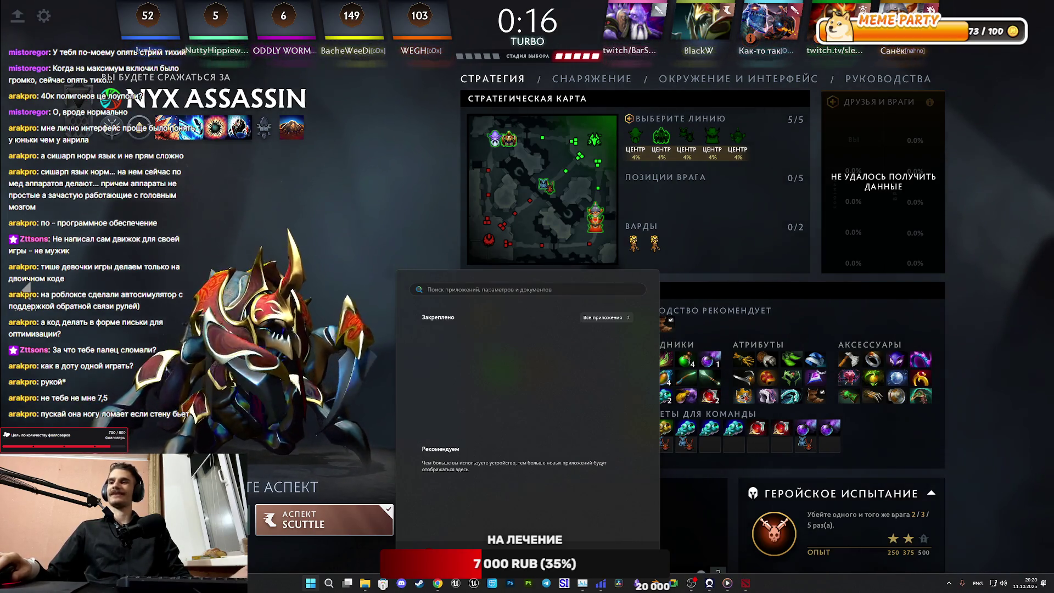
# Step: Dismiss the Windows Start menu by clicking back into the game
pyautogui.click(635, 269)
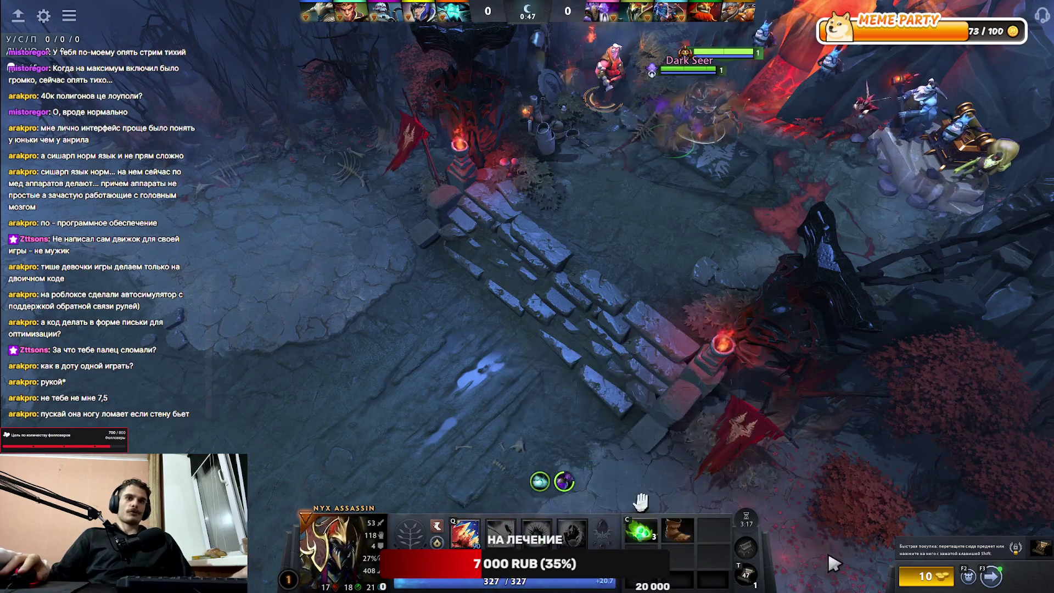
# Step: Walk Nyx Assassin out of base through the forest toward the lane
pyautogui.click(1040, 548)
pyautogui.press('F1')
pyautogui.press('F1')
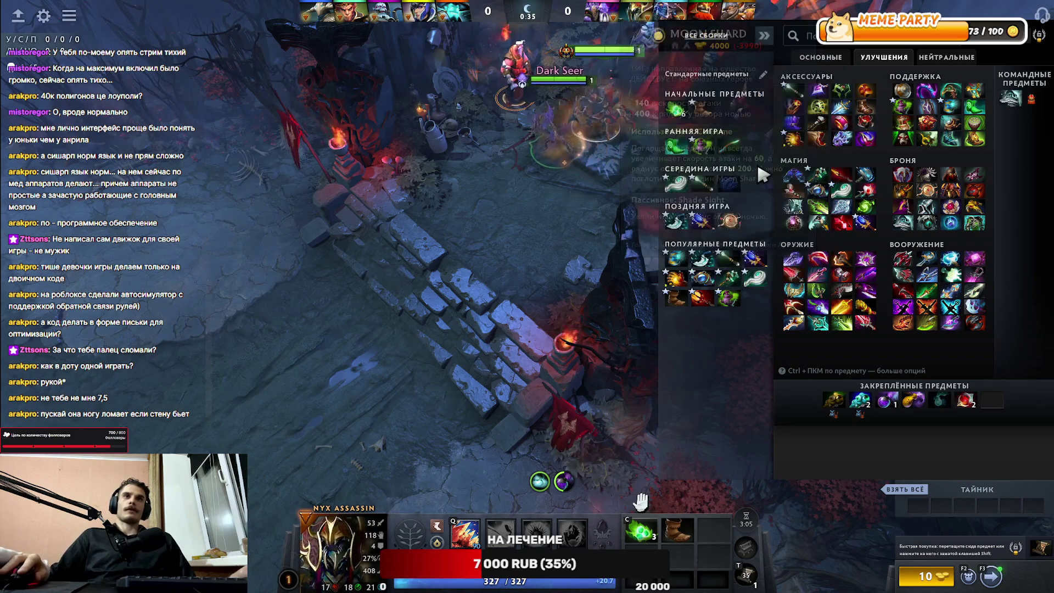
pyautogui.rightClick(143, 388)
pyautogui.press('Escape')
pyautogui.rightClick(384, 305)
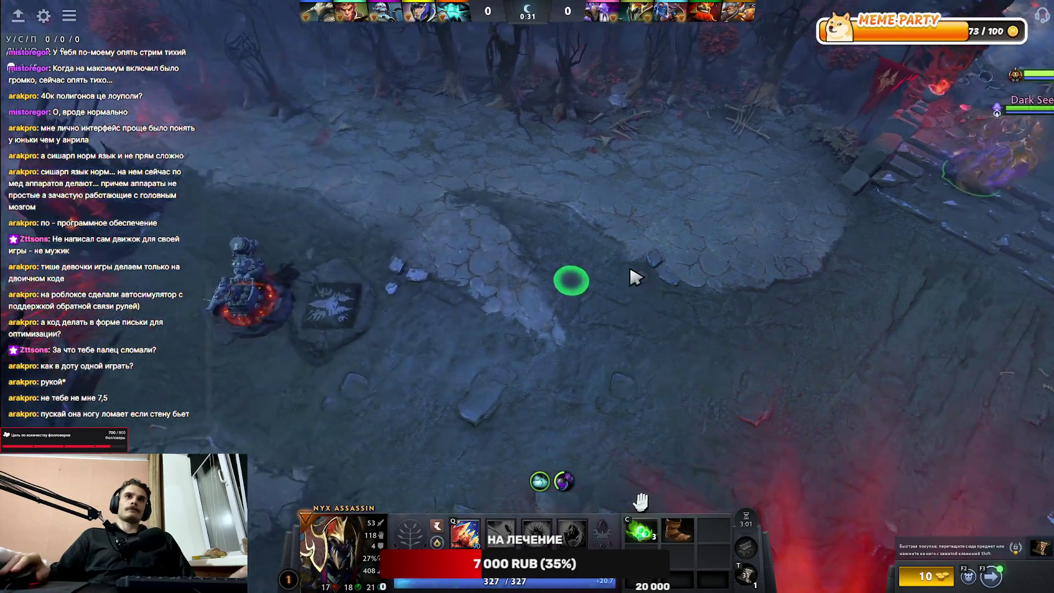
pyautogui.rightClick(764, 195)
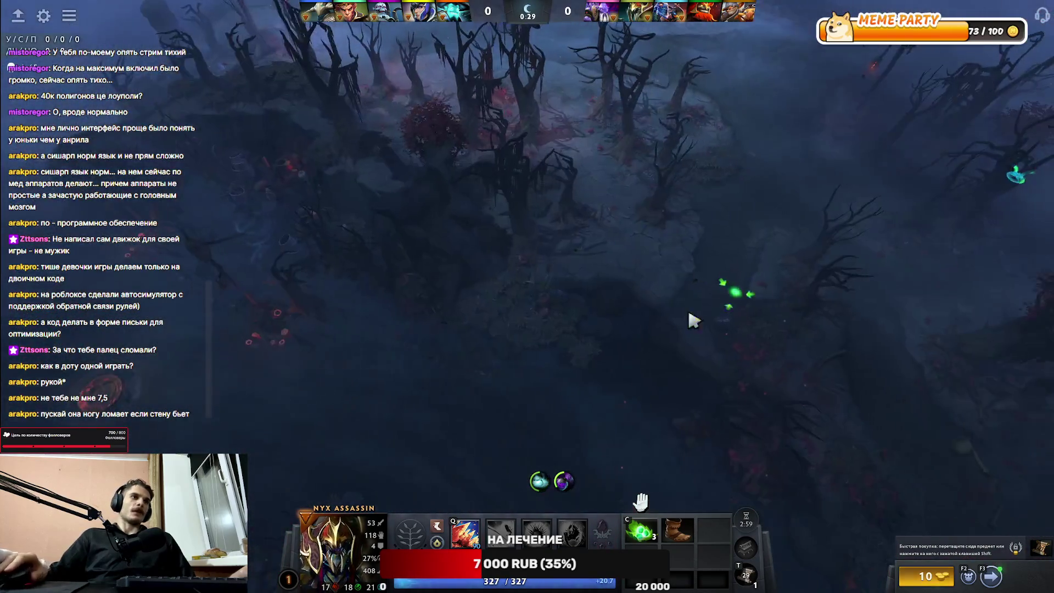
pyautogui.rightClick(565, 263)
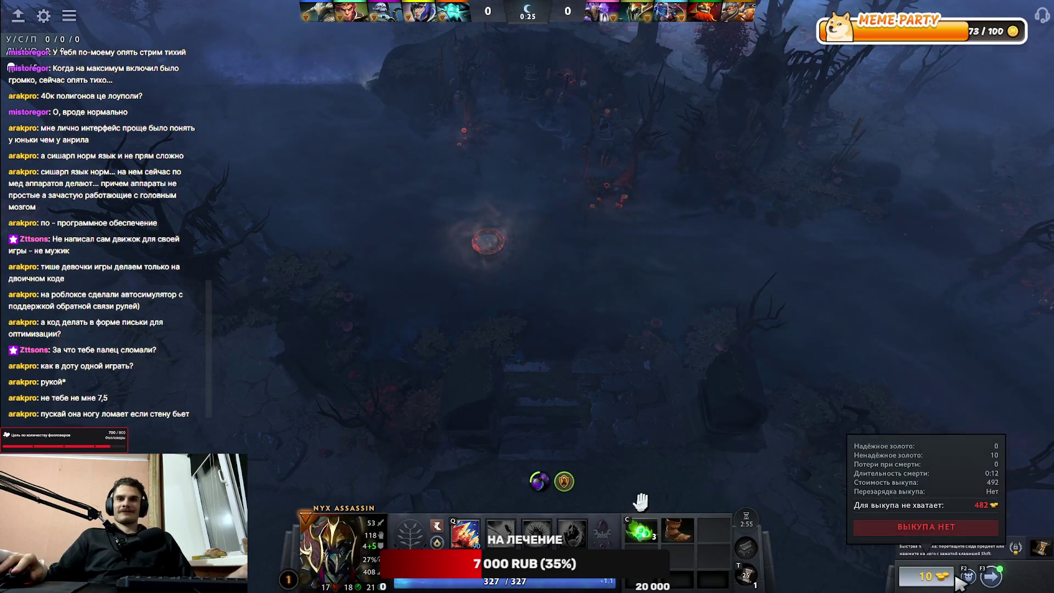
# Step: Add a support item from the shop to the quick-buy slot
pyautogui.click(933, 576)
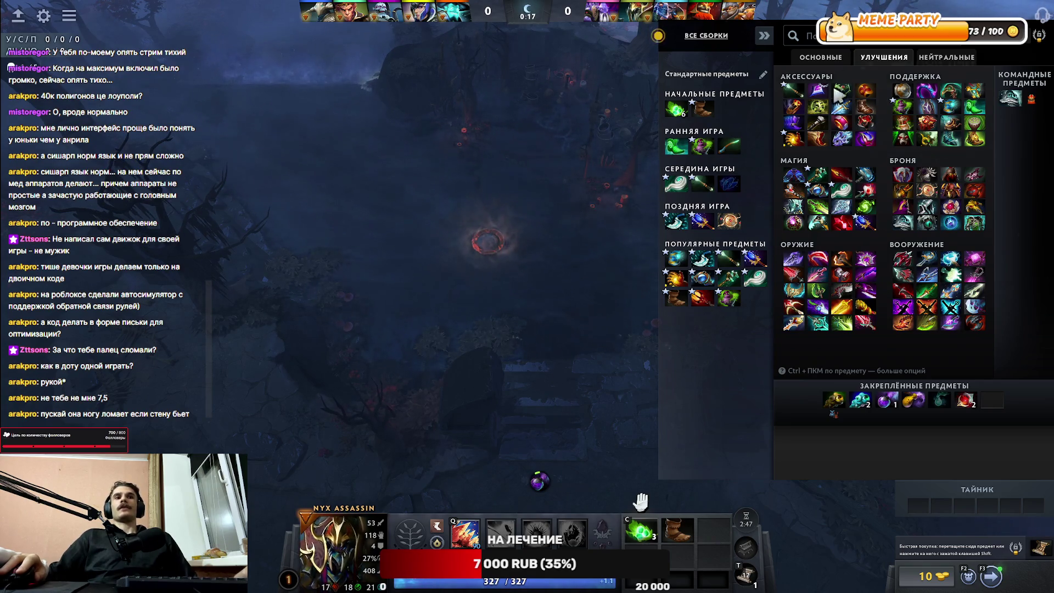
pyautogui.moveTo(910, 92); pyautogui.dragTo(937, 460)
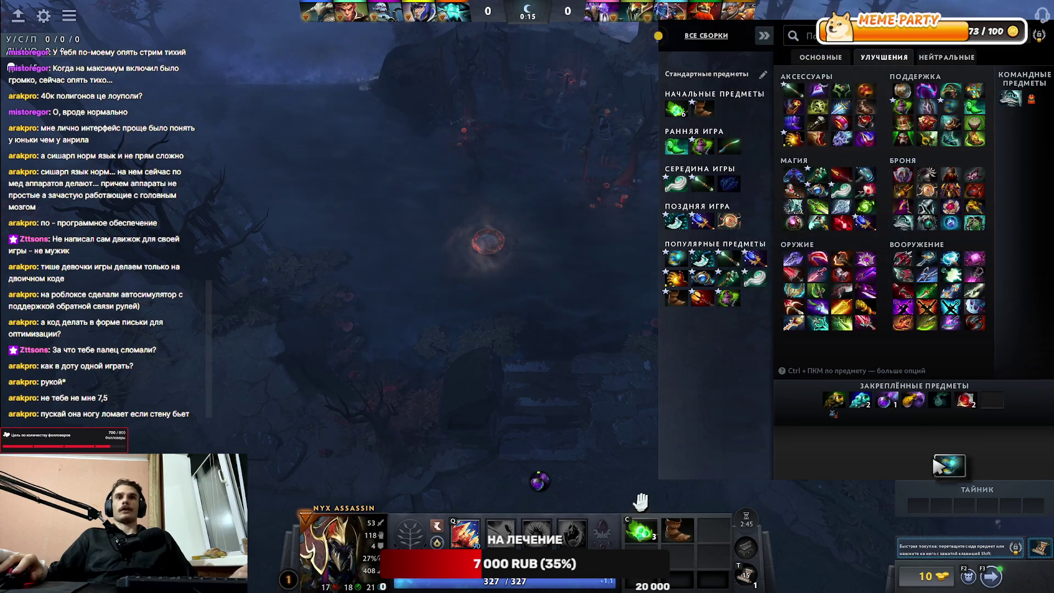
pyautogui.press('Escape')
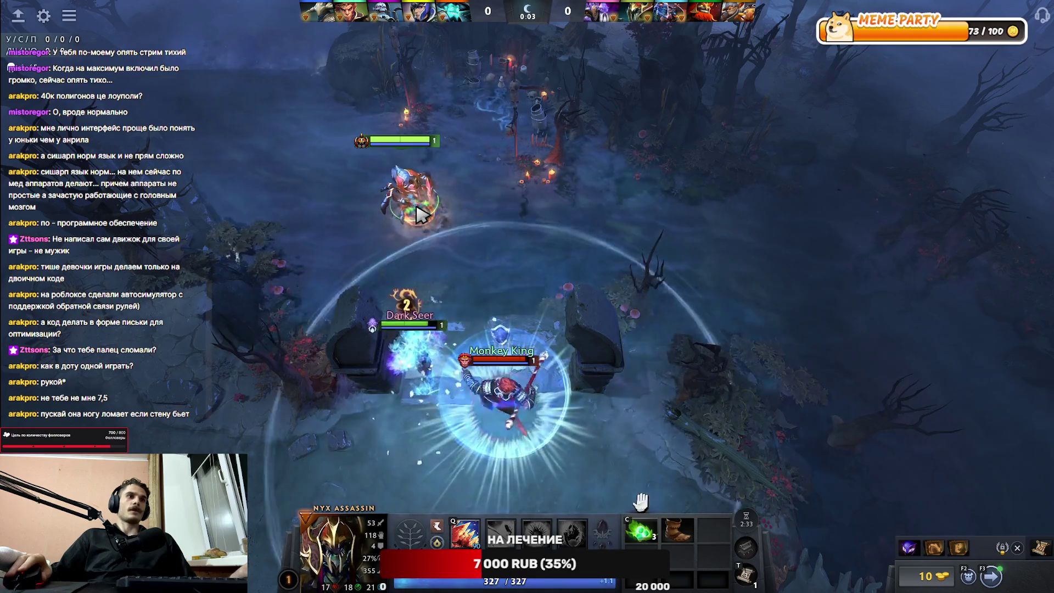
# Step: Cast Impale and walk Nyx up the lane alongside Dark Seer, high-fiving him
pyautogui.press('q')
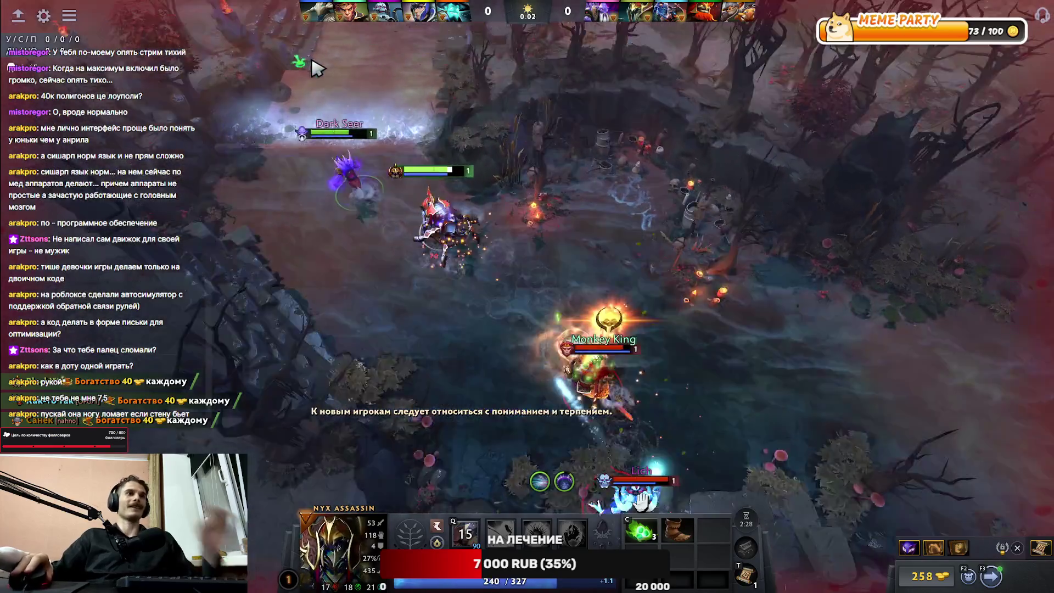
pyautogui.rightClick(334, 81)
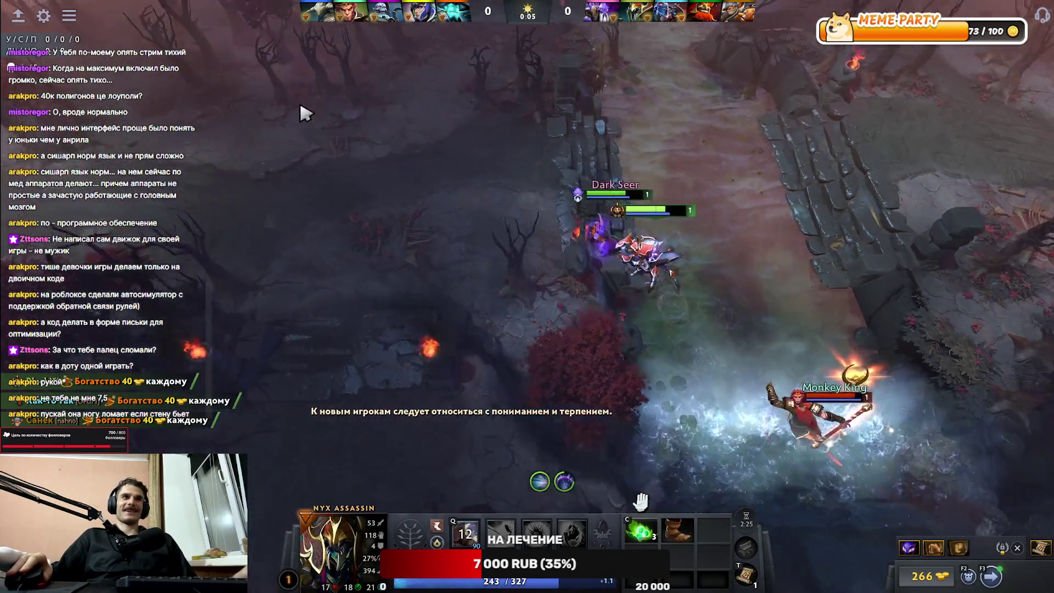
pyautogui.rightClick(283, 129)
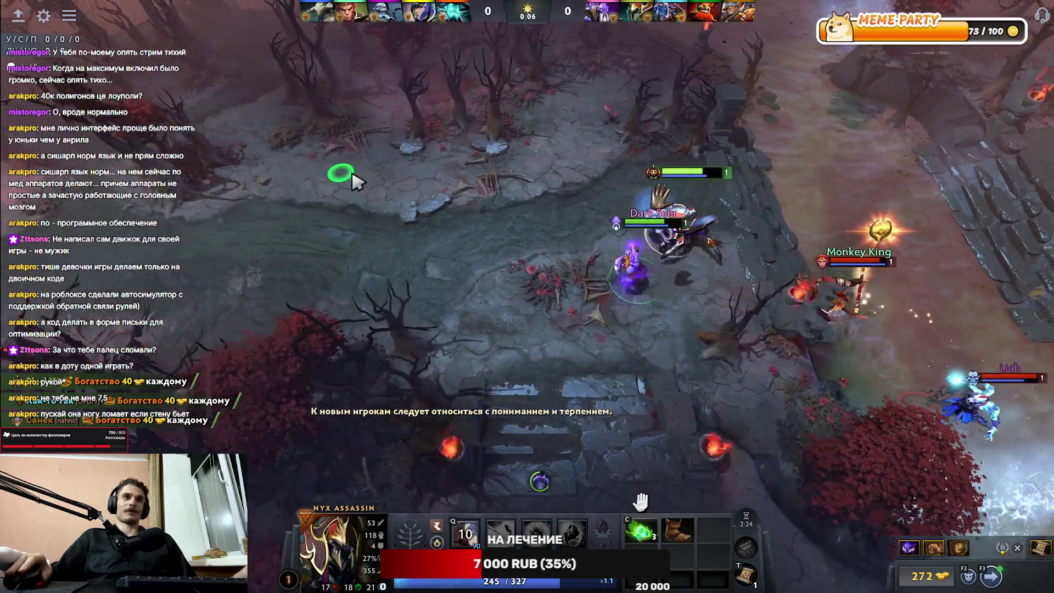
pyautogui.rightClick(283, 184)
pyautogui.rightClick(405, 199)
pyautogui.rightClick(263, 227)
pyautogui.rightClick(439, 223)
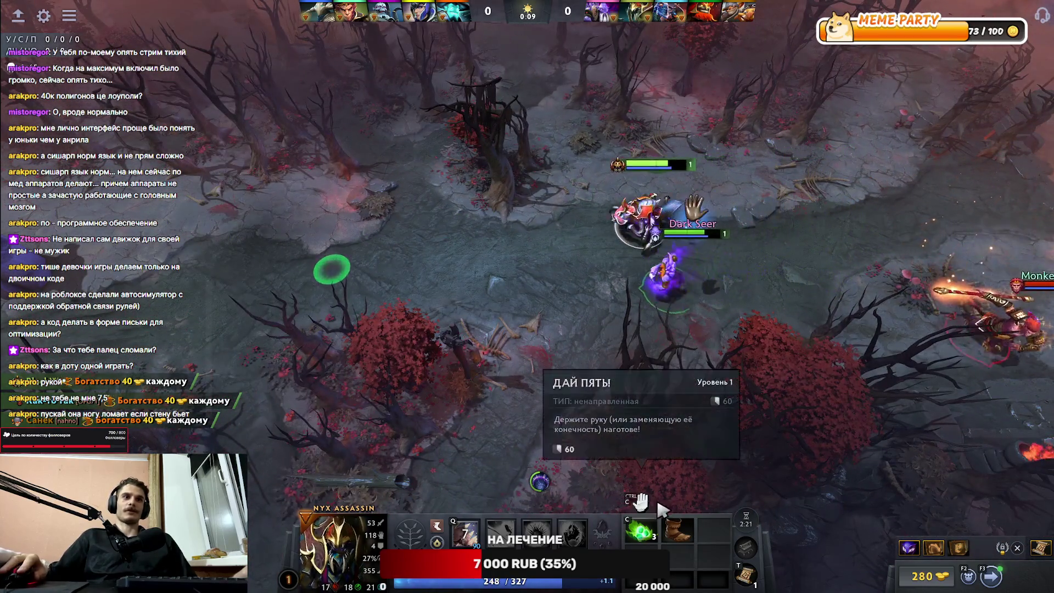
pyautogui.click(641, 500)
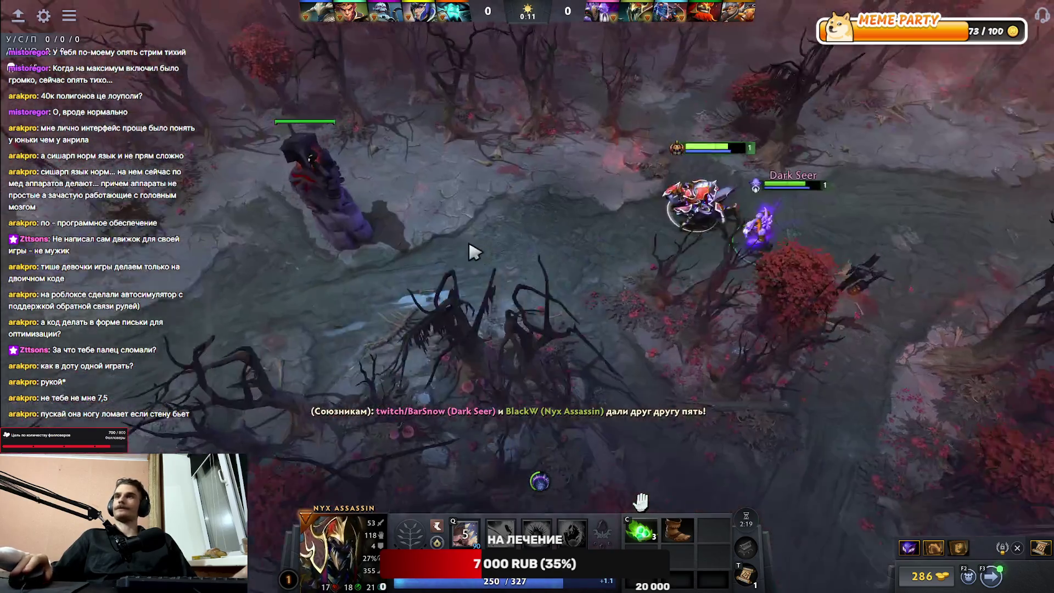
pyautogui.rightClick(341, 262)
pyautogui.rightClick(604, 191)
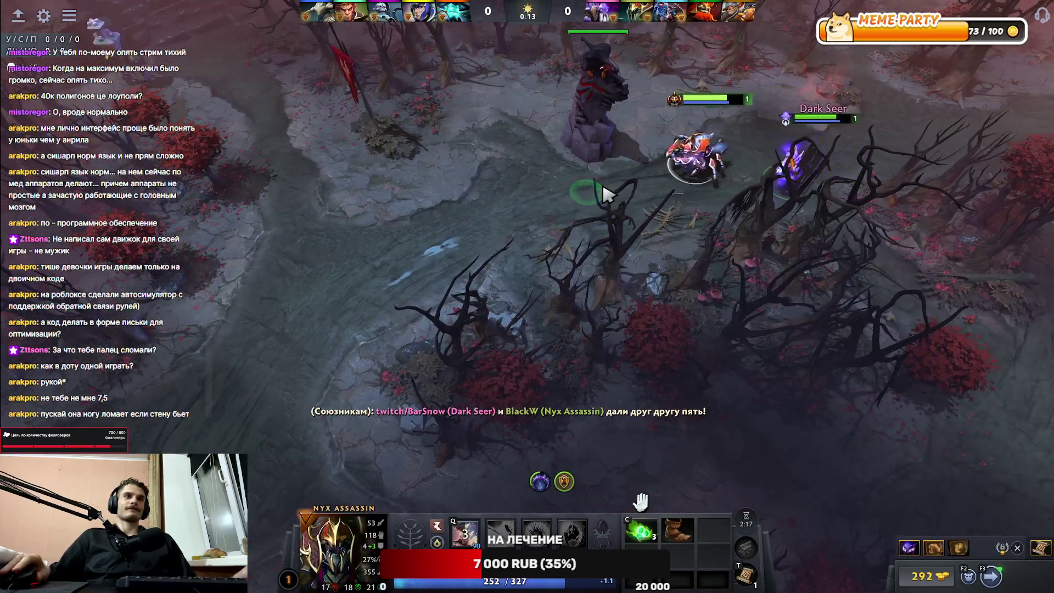
# Step: Buy Sage's Mask from quick-buy and walk Nyx between the tower and creeps
pyautogui.click(919, 547)
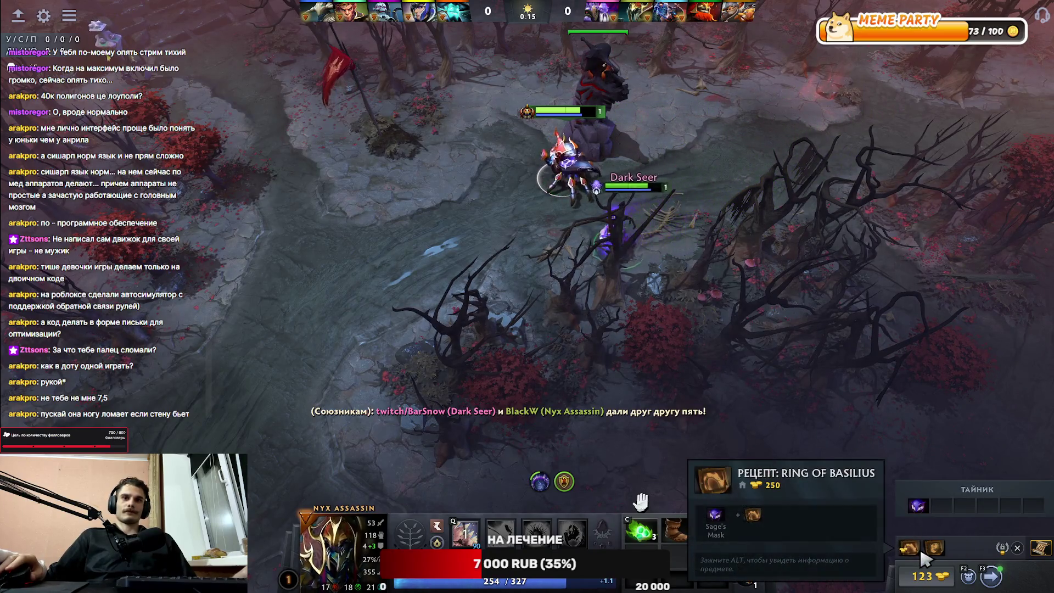
pyautogui.rightClick(524, 186)
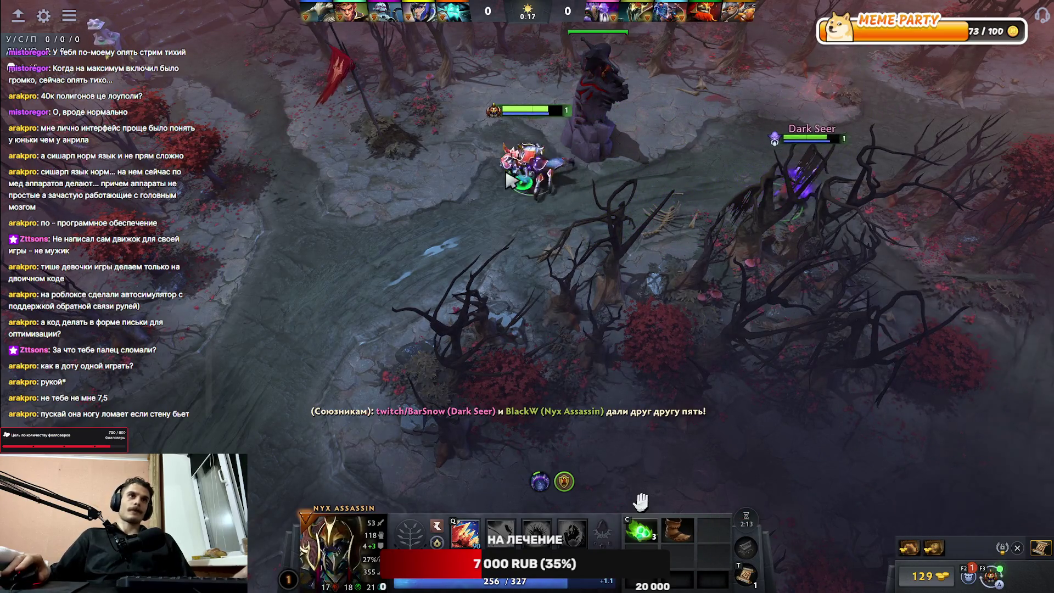
pyautogui.rightClick(156, 92)
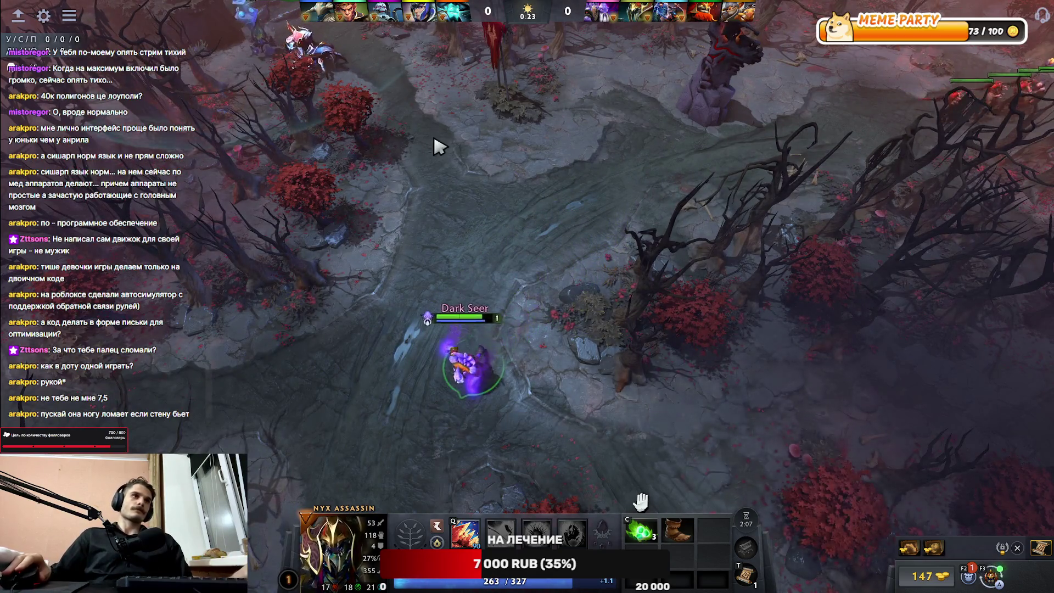
pyautogui.rightClick(435, 138)
pyautogui.rightClick(561, 117)
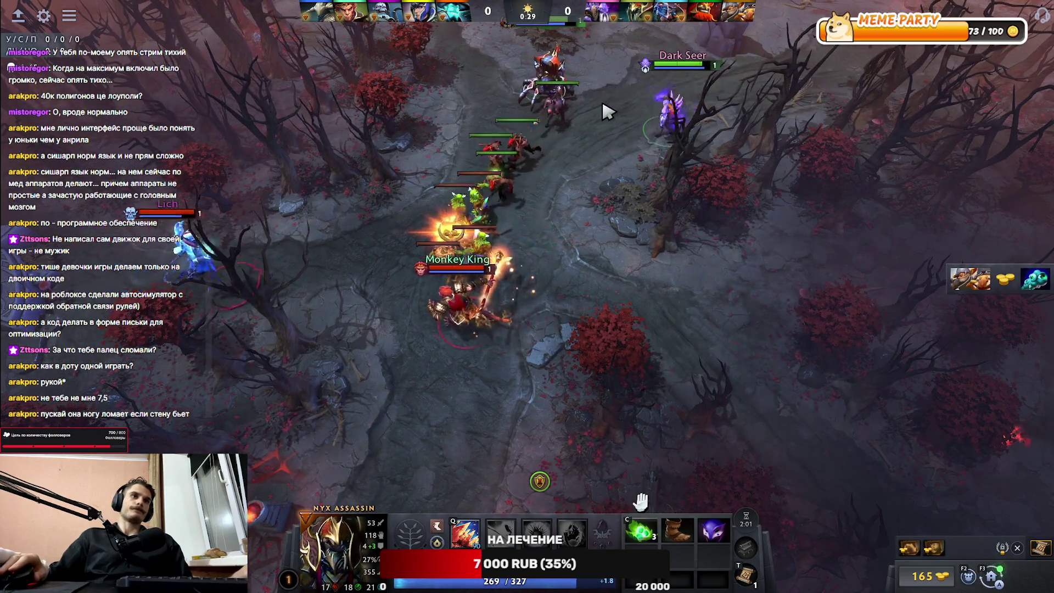
pyautogui.rightClick(583, 196)
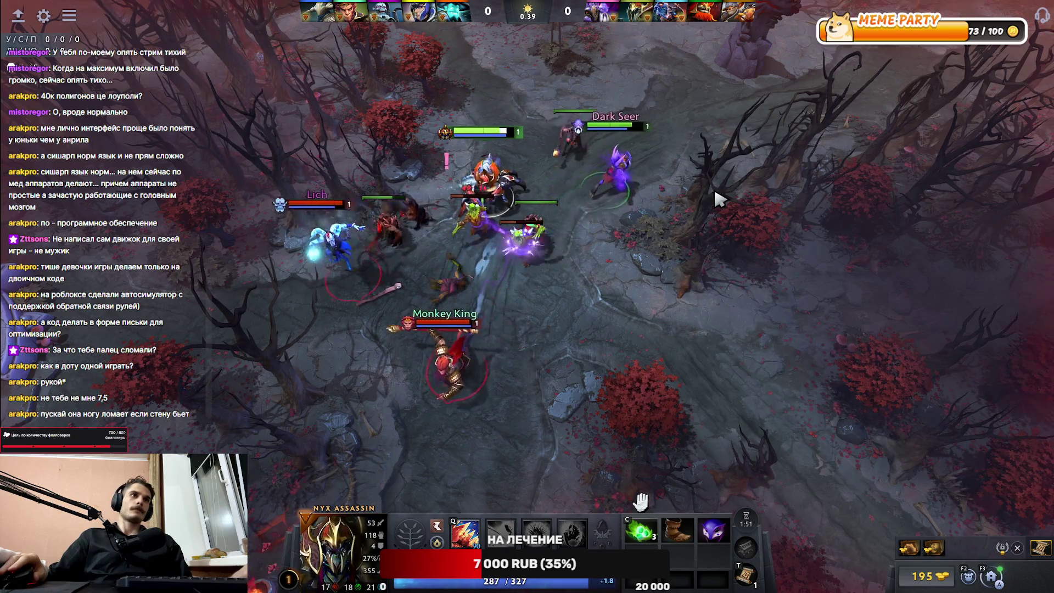
pyautogui.rightClick(539, 481)
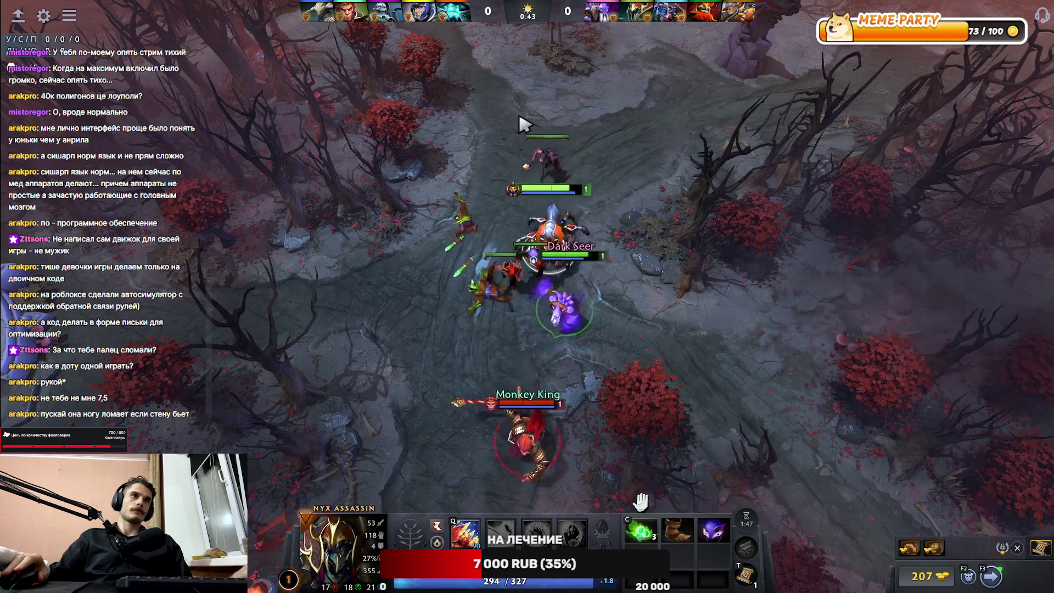
pyautogui.rightClick(735, 231)
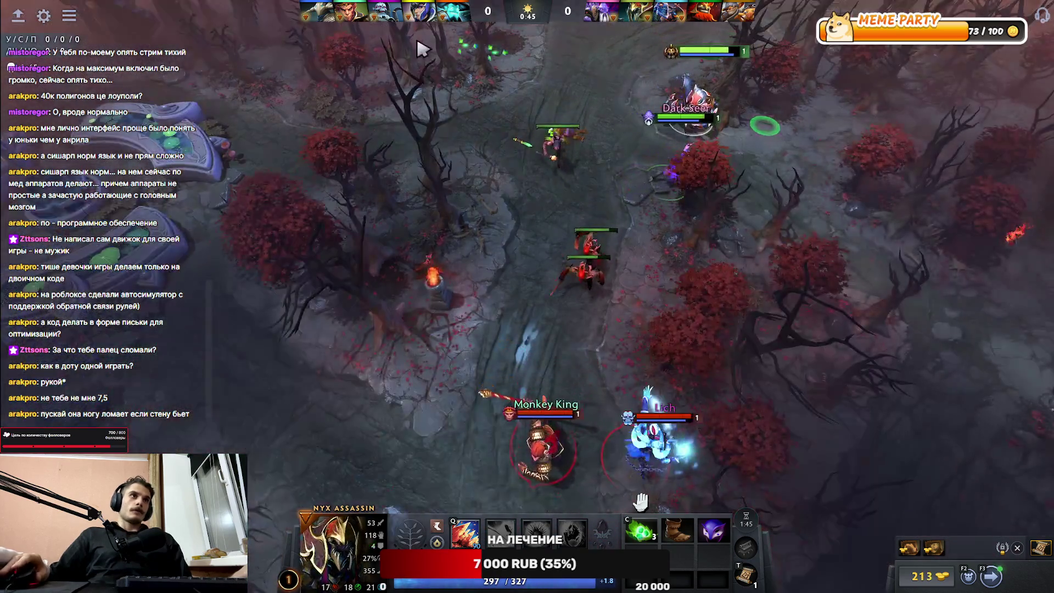
pyautogui.rightClick(546, 104)
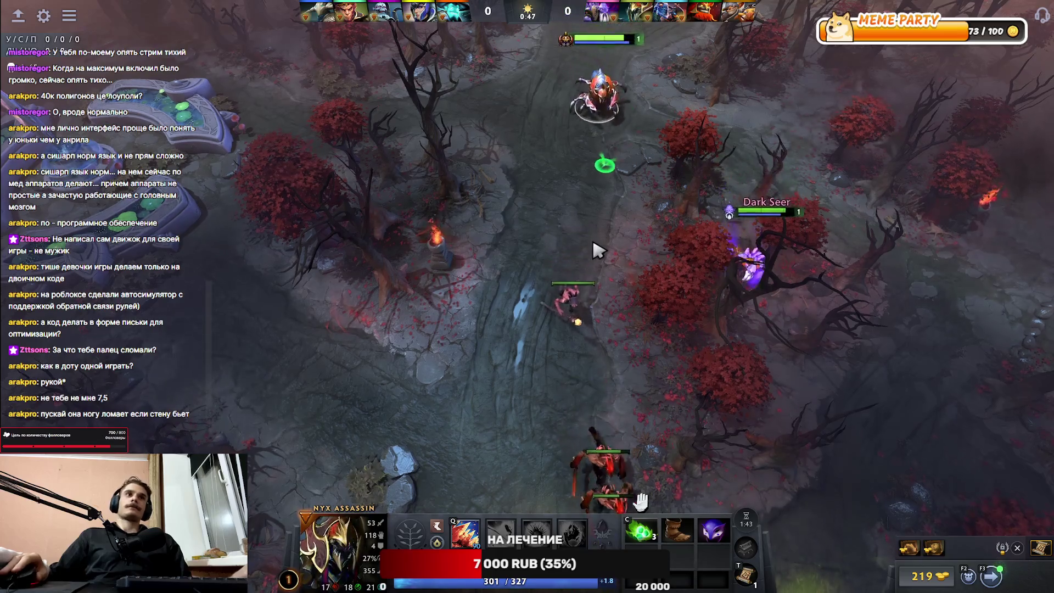
# Step: Cast Impale at the enemy heroes in the bridge fight and reposition Nyx
pyautogui.press('F1')
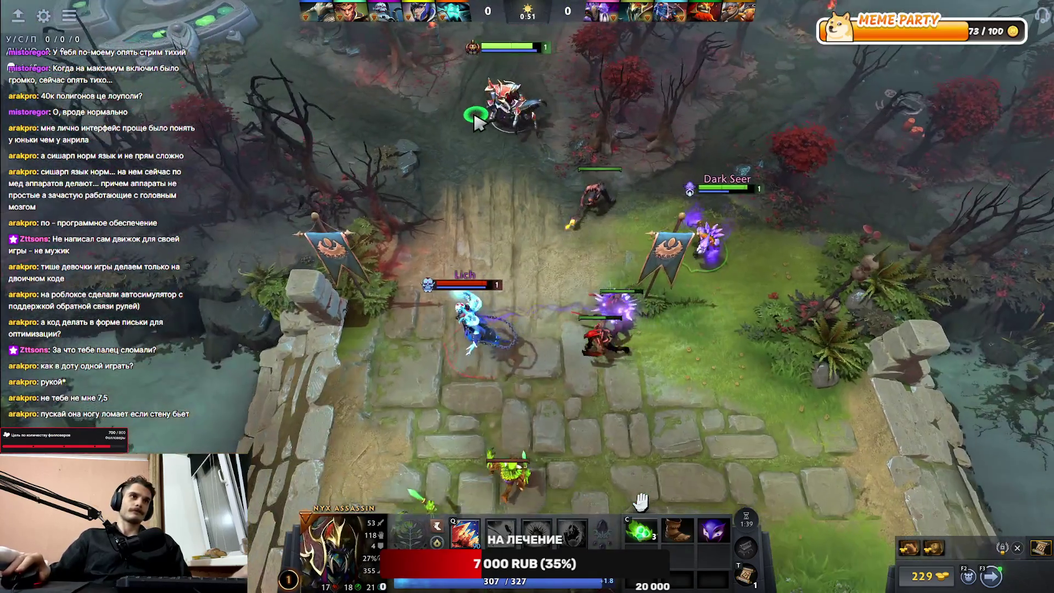
pyautogui.rightClick(382, 132)
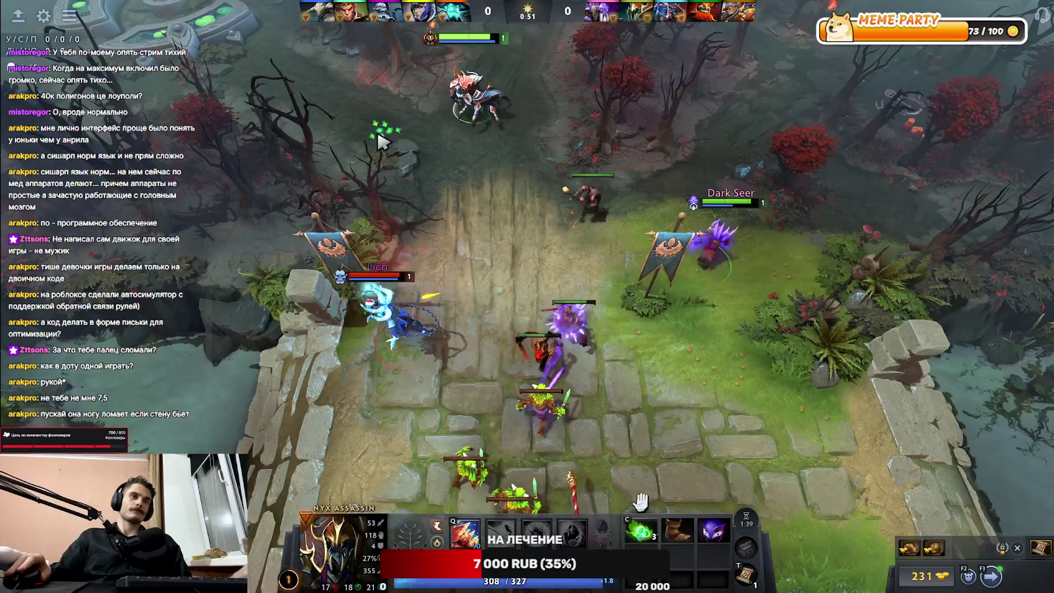
pyautogui.press('F1')
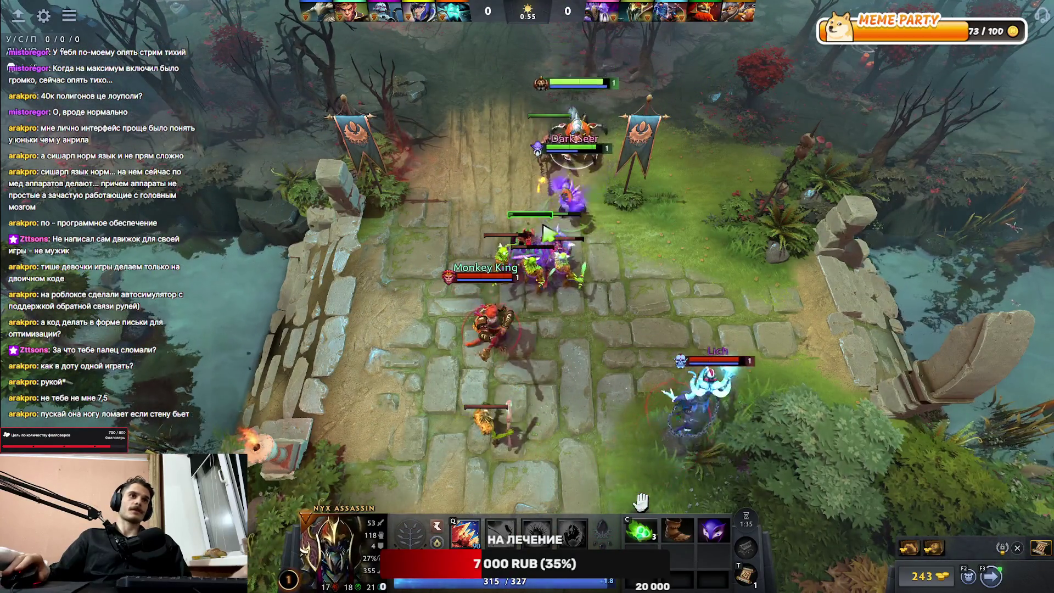
pyautogui.press('q')
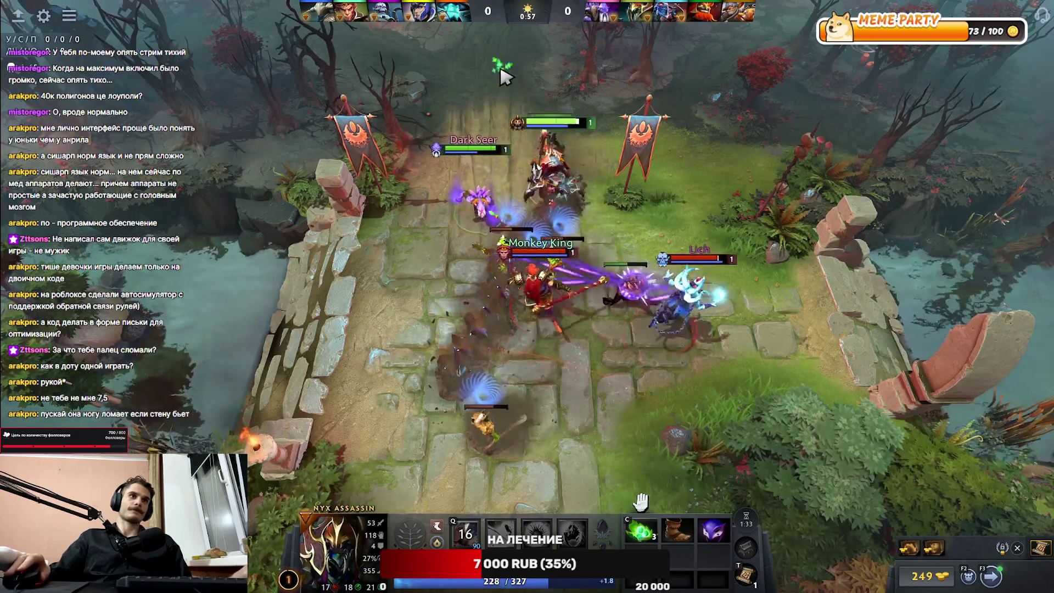
pyautogui.rightClick(498, 70)
pyautogui.press('F1')
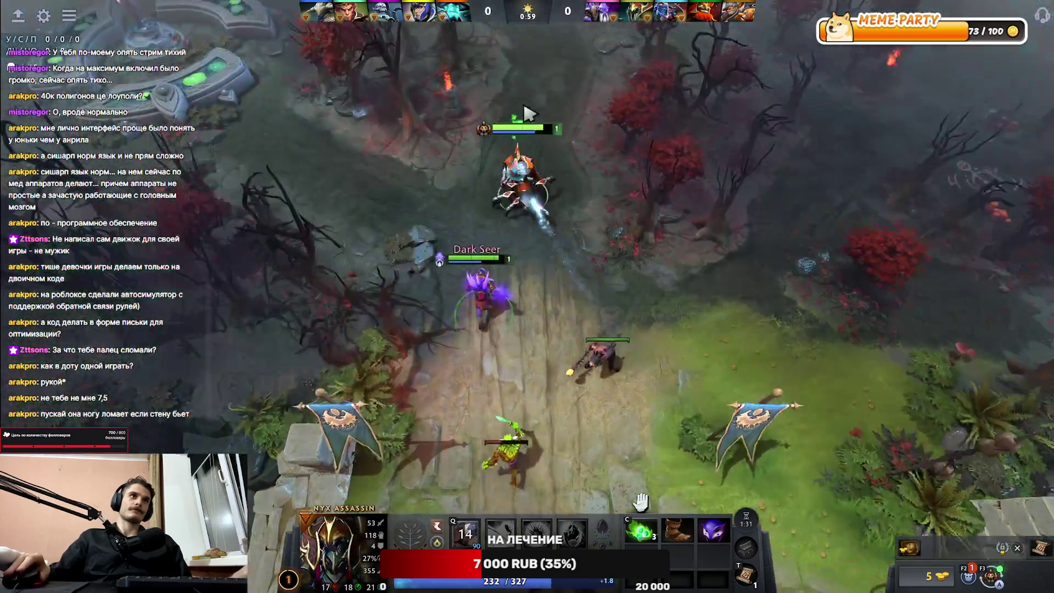
pyautogui.rightClick(548, 120)
pyautogui.rightClick(513, 225)
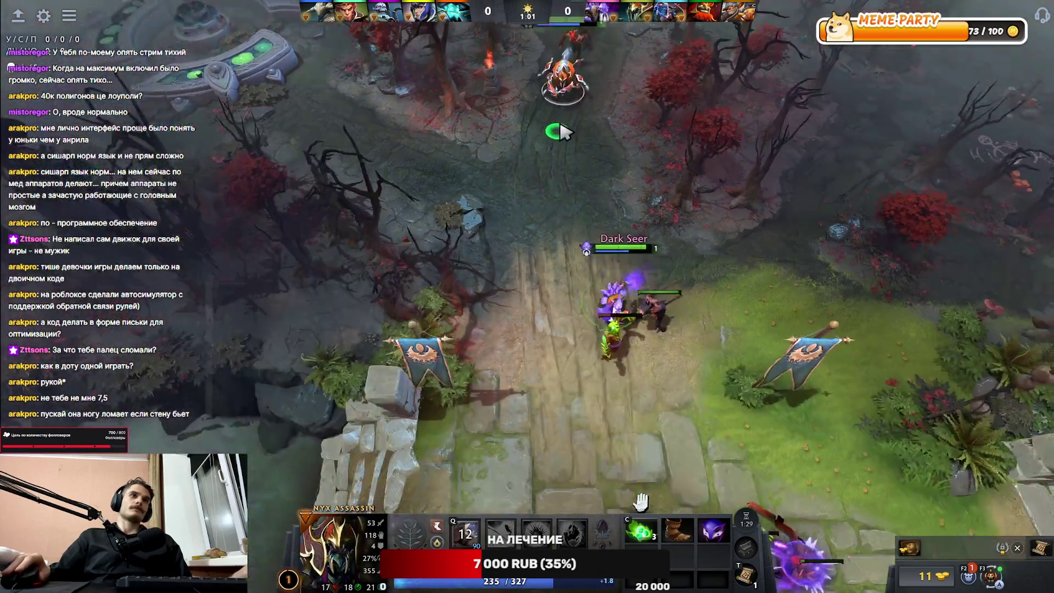
pyautogui.rightClick(583, 175)
pyautogui.rightClick(535, 310)
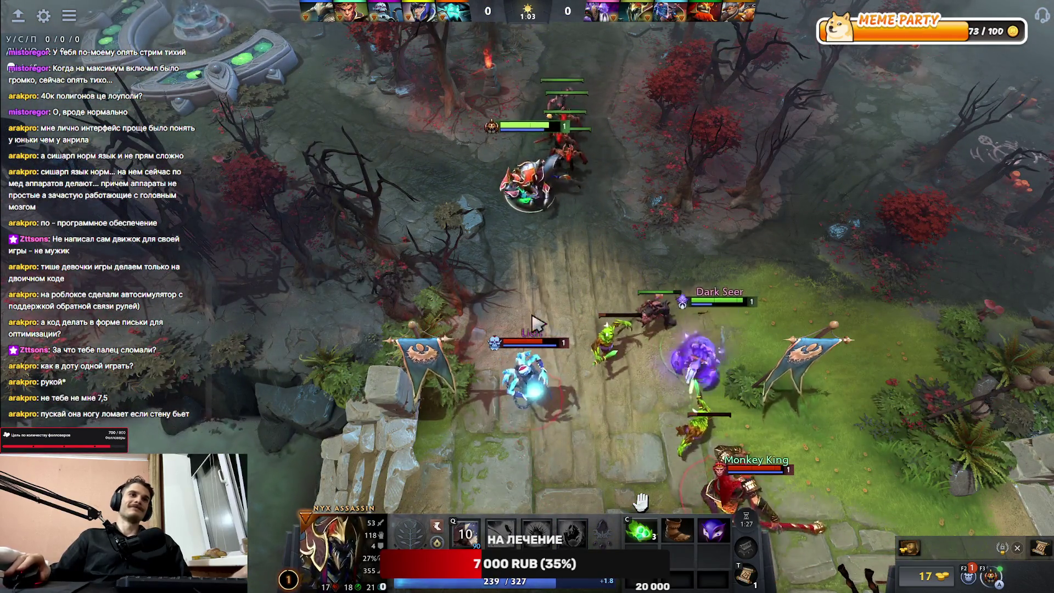
# Step: Follow Nyx onto the bridge and walk north-east up the lane
pyautogui.press('F1')
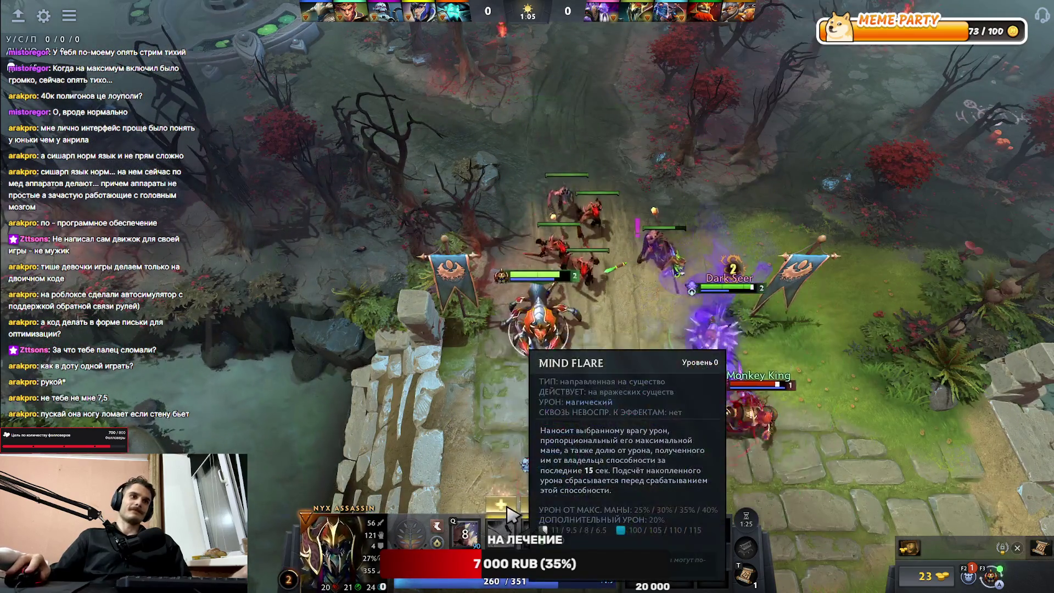
pyautogui.press('F1')
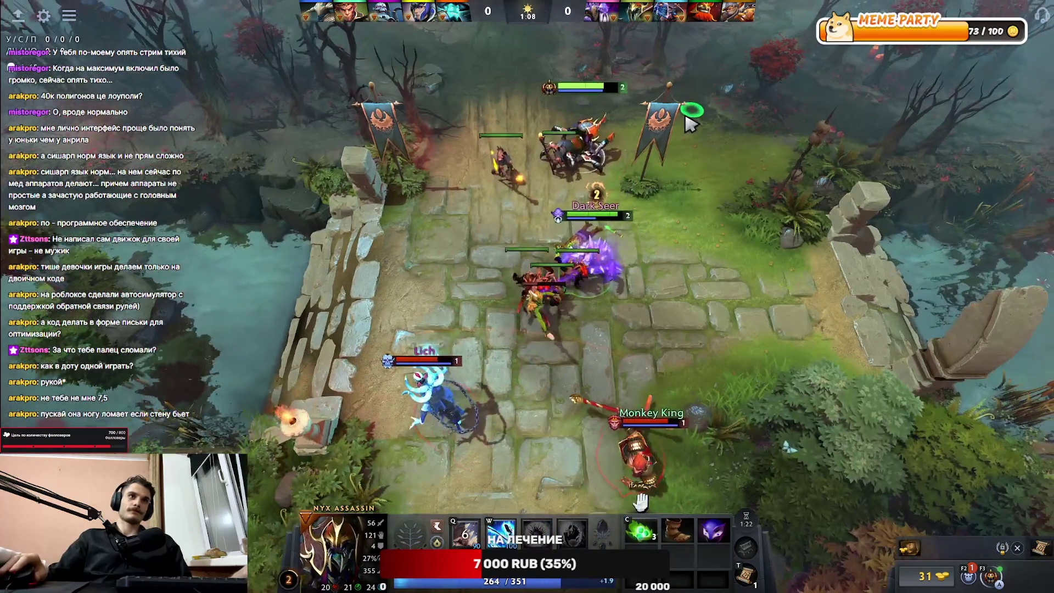
pyautogui.rightClick(684, 115)
pyautogui.press('F1')
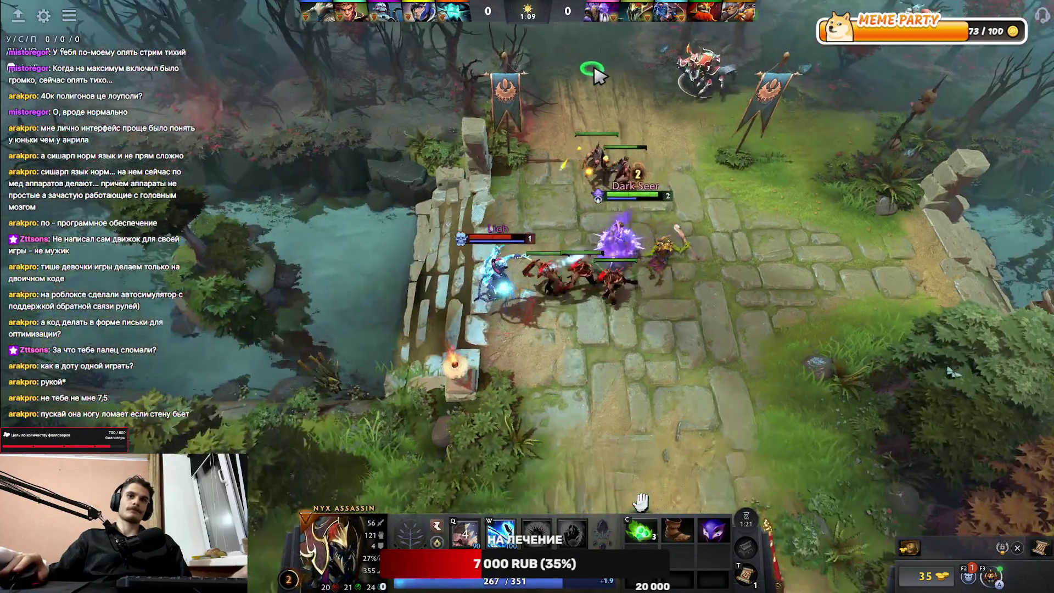
pyautogui.rightClick(708, 97)
pyautogui.press('F1')
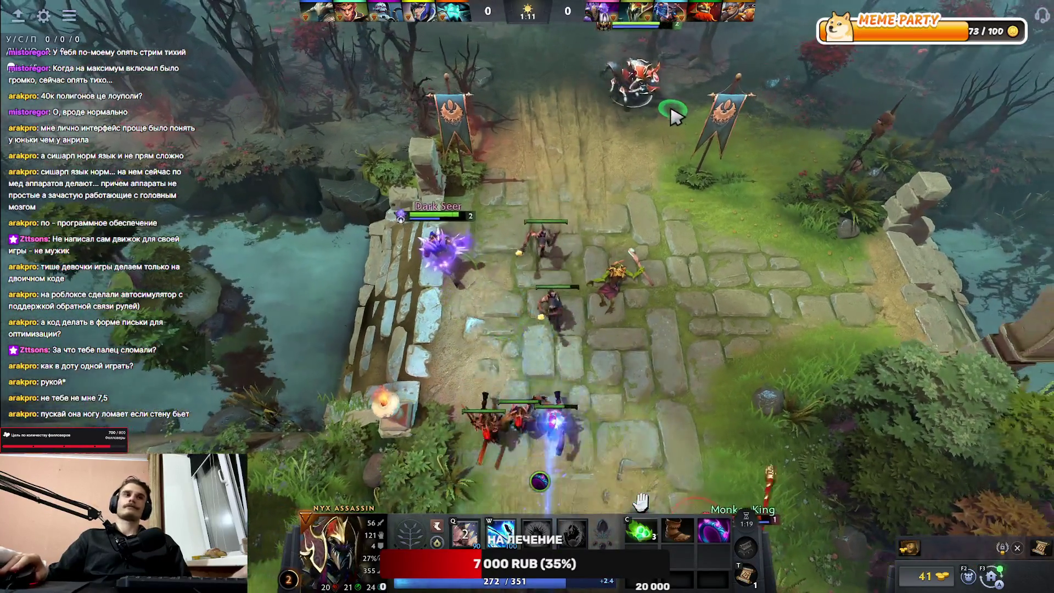
pyautogui.press('F1')
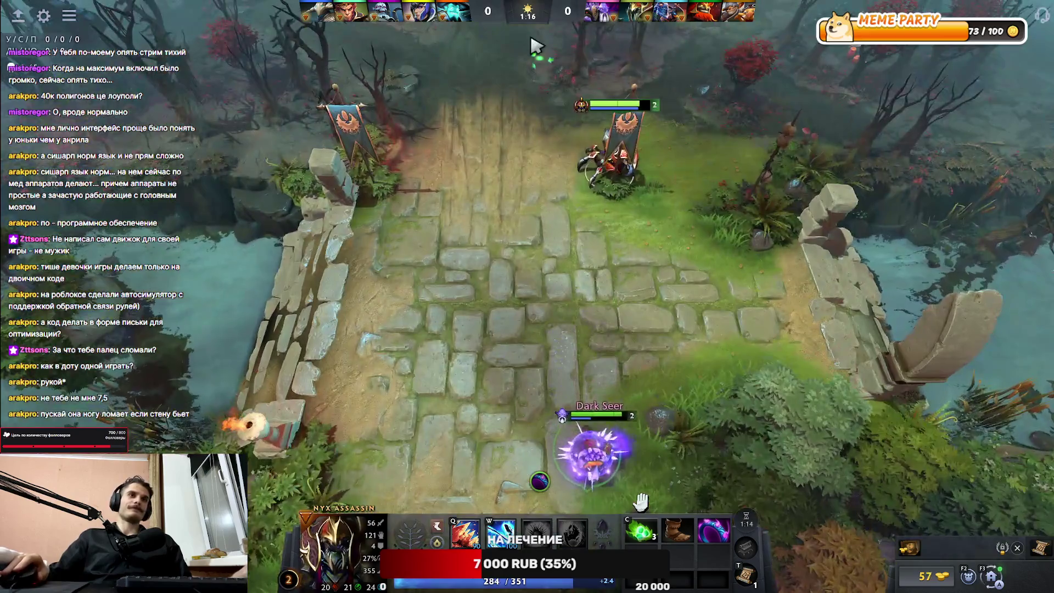
pyautogui.rightClick(579, 177)
pyautogui.rightClick(579, 127)
pyautogui.rightClick(582, 94)
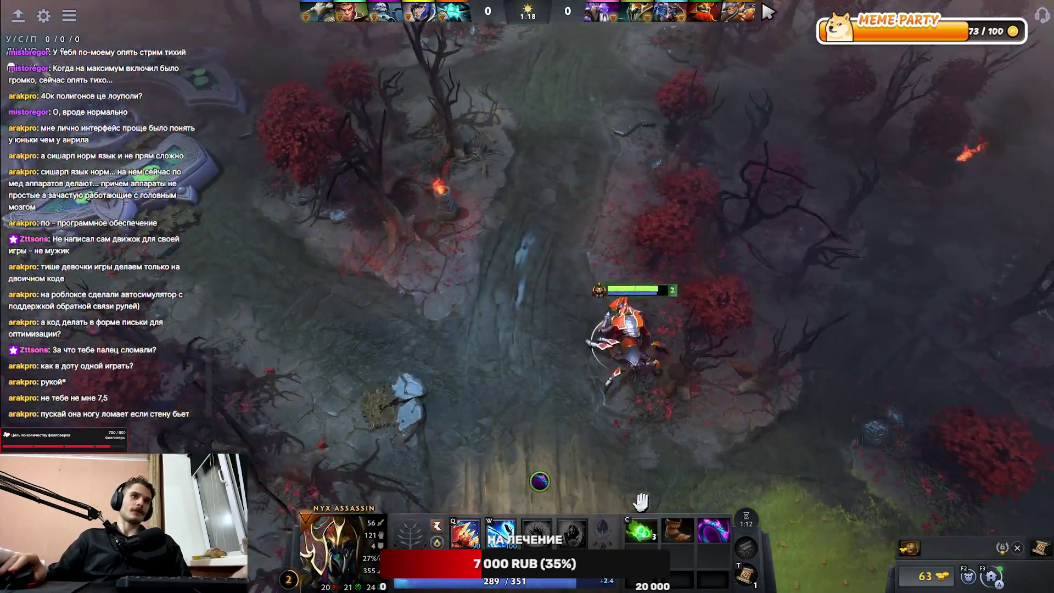
pyautogui.rightClick(697, 71)
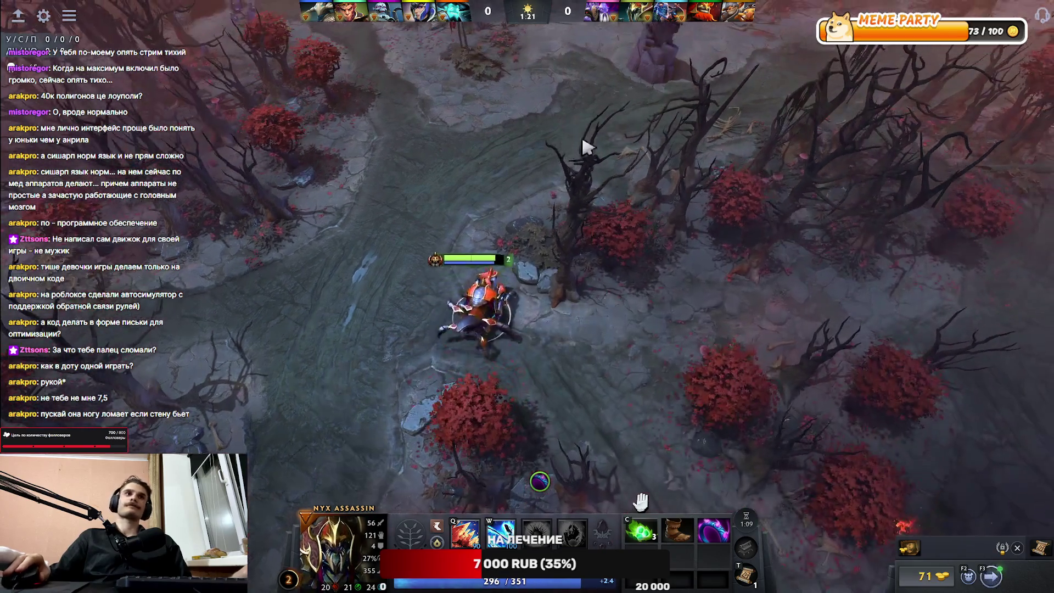
pyautogui.rightClick(620, 190)
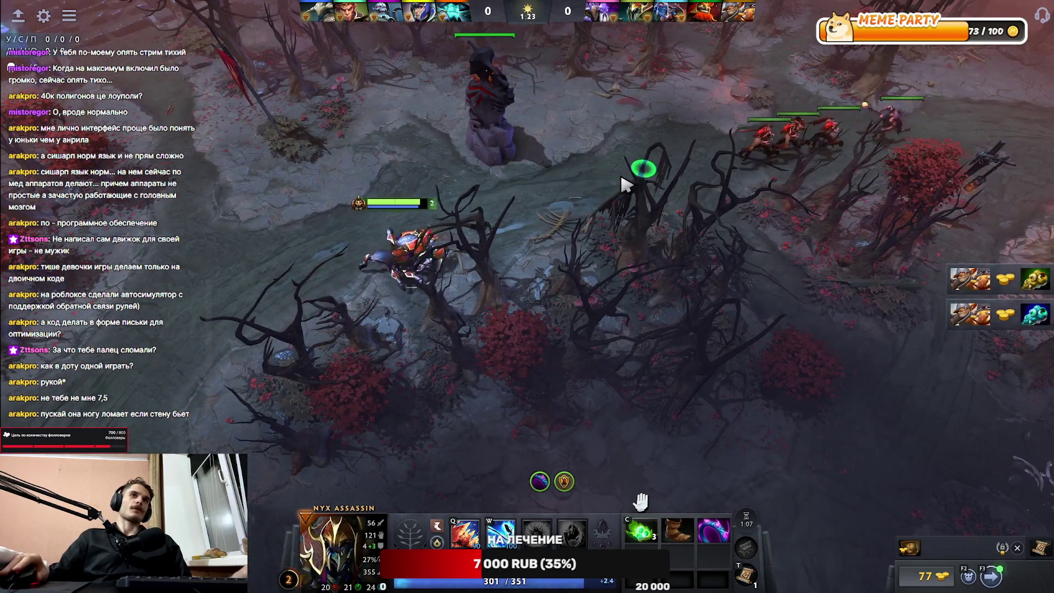
# Step: Walk Nyx toward the tower, then join the creep fight and attack Monkey King
pyautogui.rightClick(484, 208)
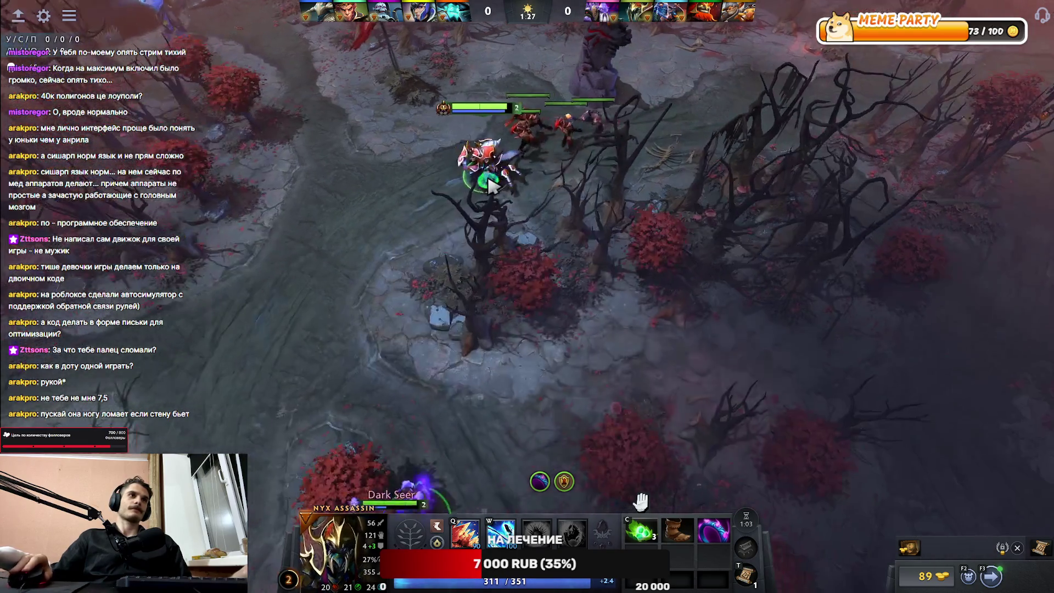
pyautogui.rightClick(439, 215)
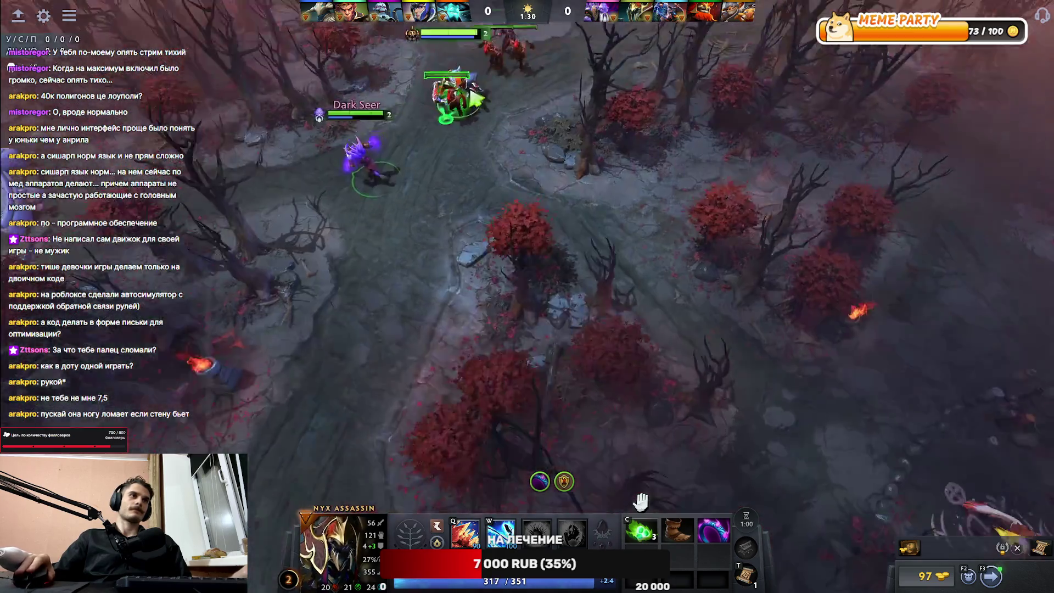
pyautogui.rightClick(409, 92)
pyautogui.rightClick(354, 93)
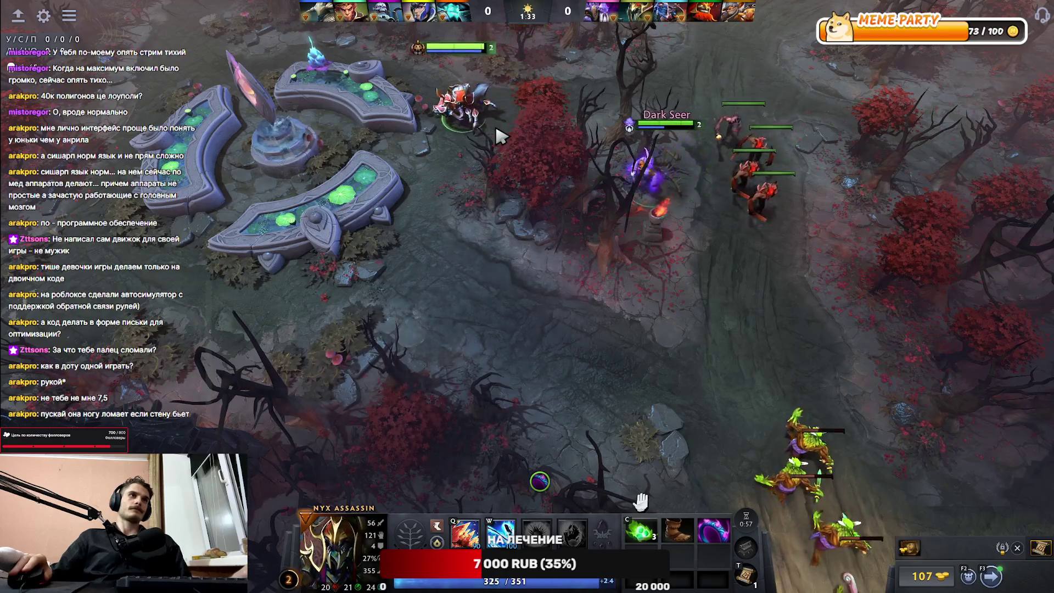
pyautogui.rightClick(560, 235)
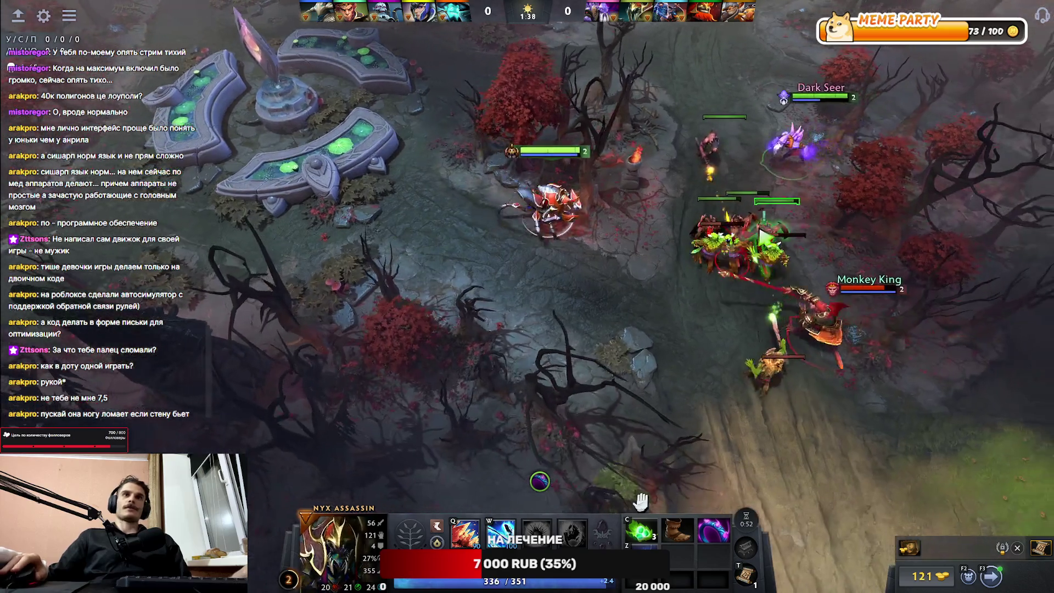
pyautogui.rightClick(763, 236)
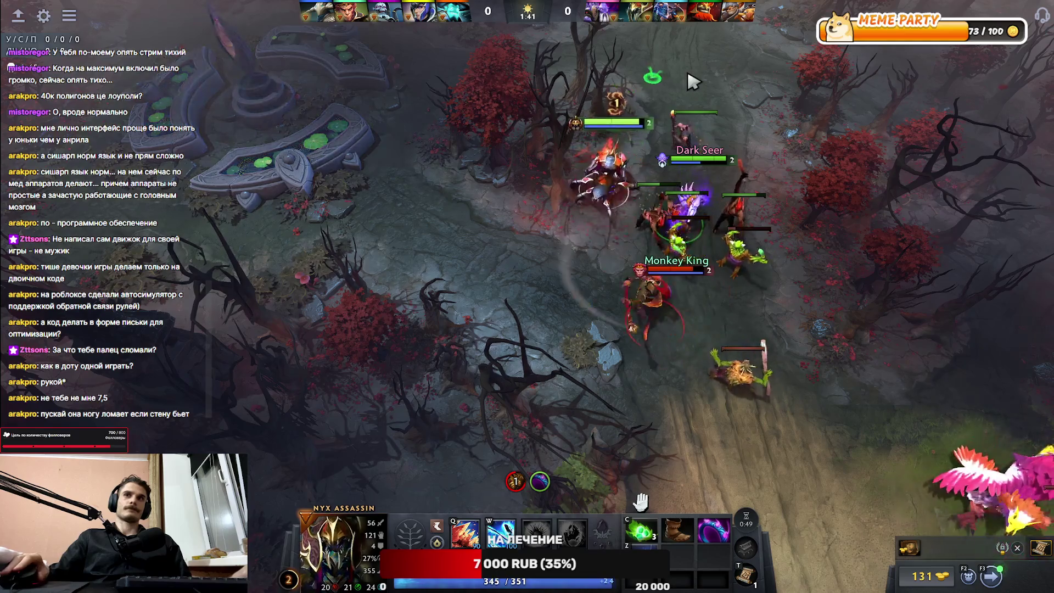
pyautogui.rightClick(691, 74)
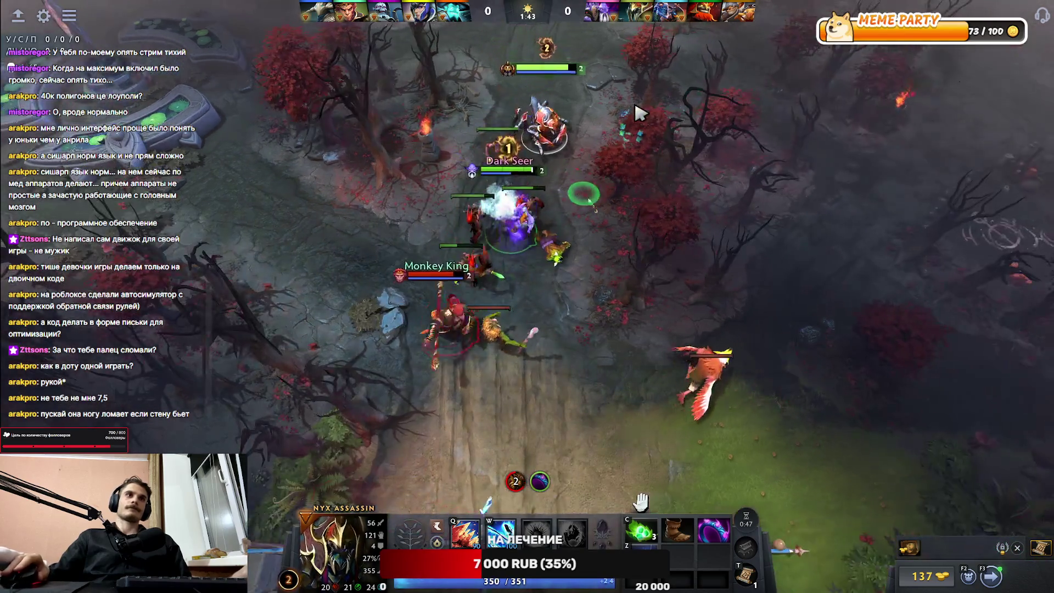
pyautogui.rightClick(632, 105)
pyautogui.rightClick(524, 89)
pyautogui.rightClick(551, 262)
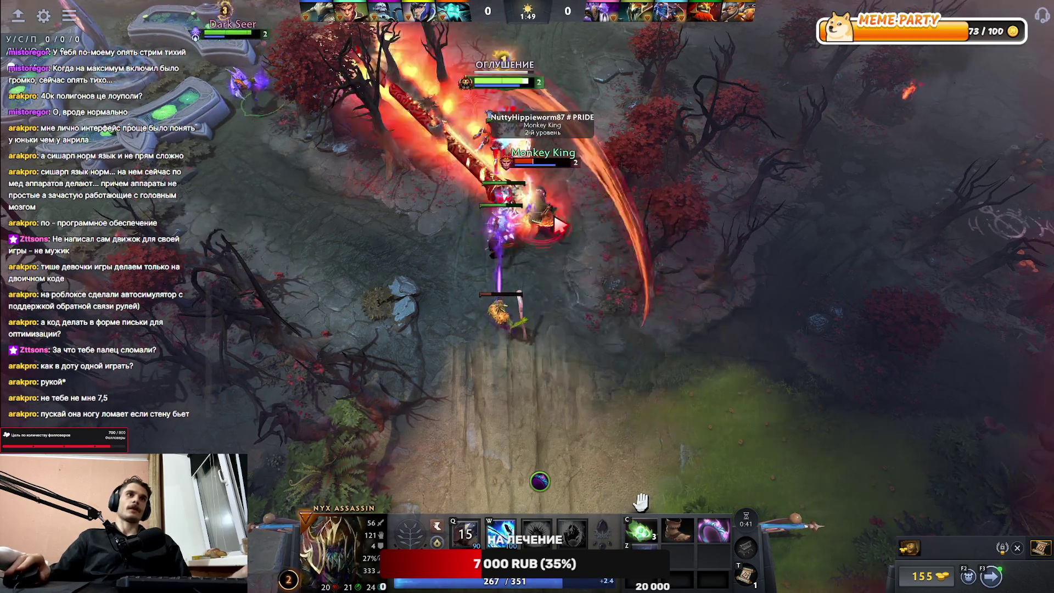
pyautogui.rightClick(585, 299)
# Step: Cast Mind Flare on Monkey King, fight mid-lane creeps, and level up Mind Flare
pyautogui.press('w')
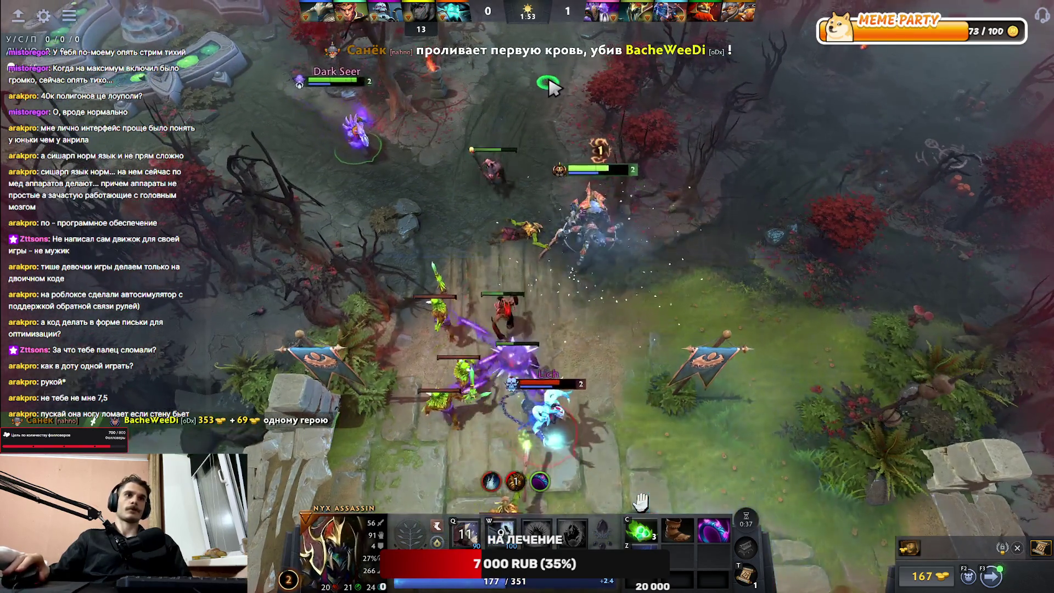
pyautogui.rightClick(528, 58)
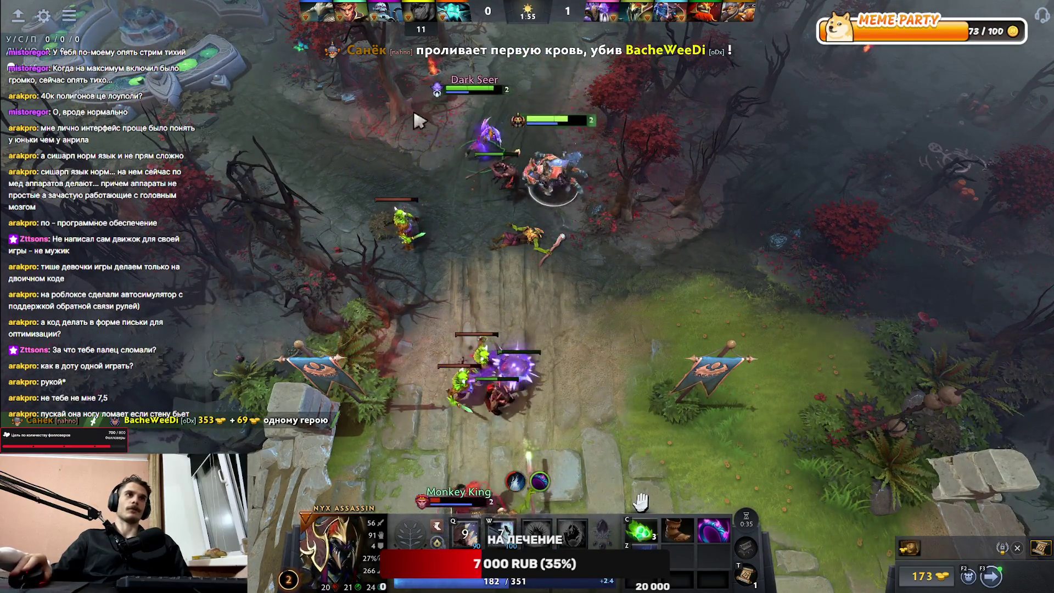
pyautogui.press('Up')
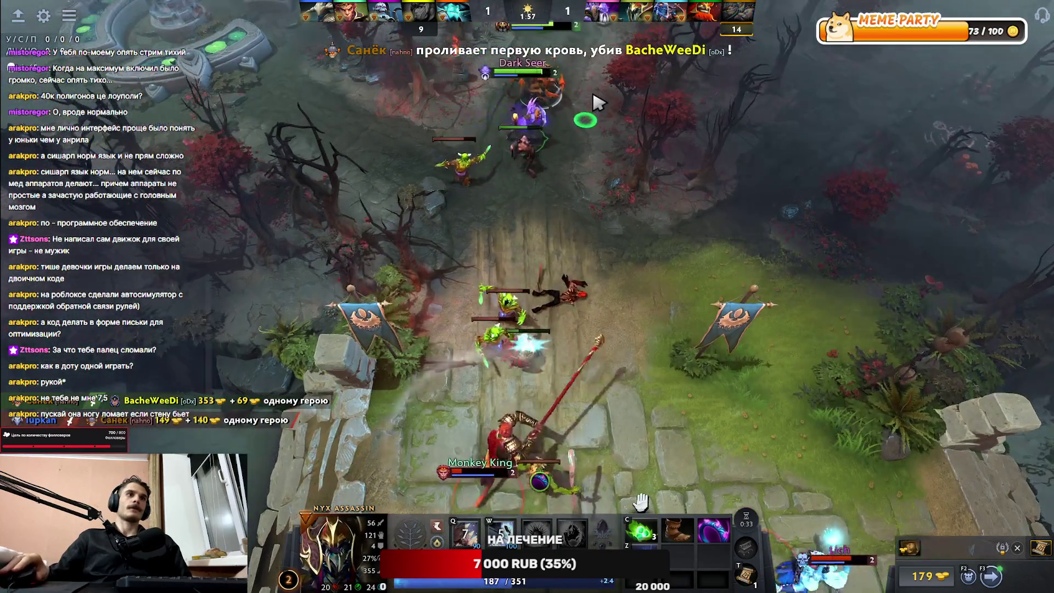
pyautogui.rightClick(468, 176)
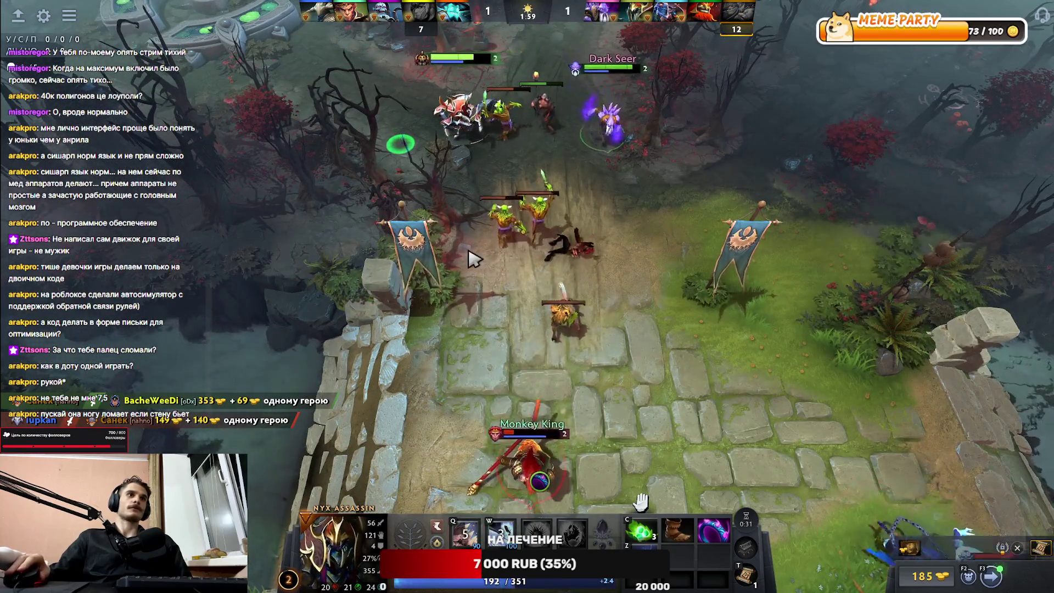
pyautogui.press('Up')
pyautogui.press('Up')
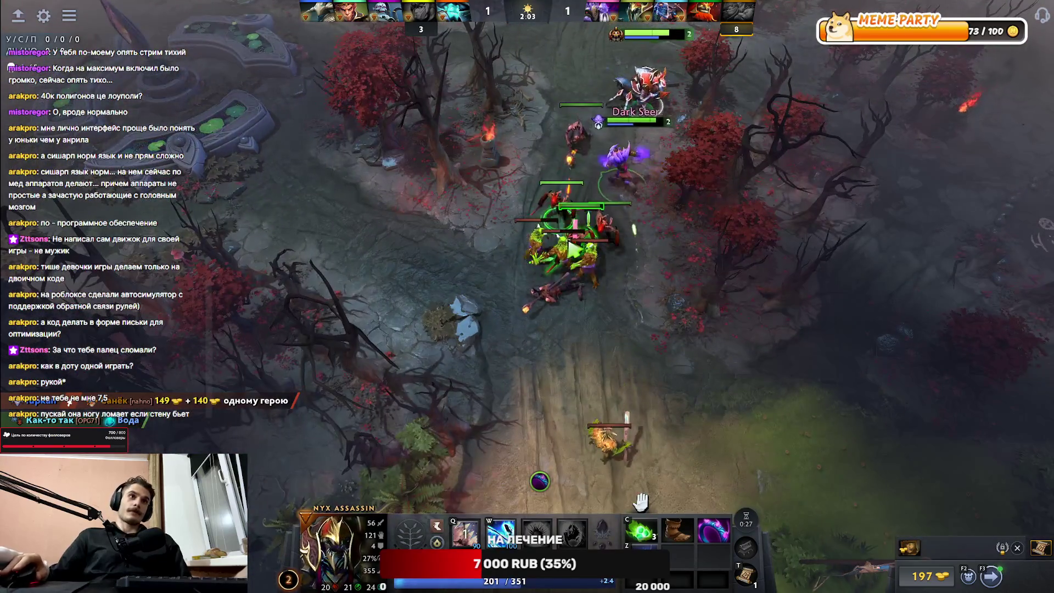
pyautogui.rightClick(555, 249)
pyautogui.press('Down')
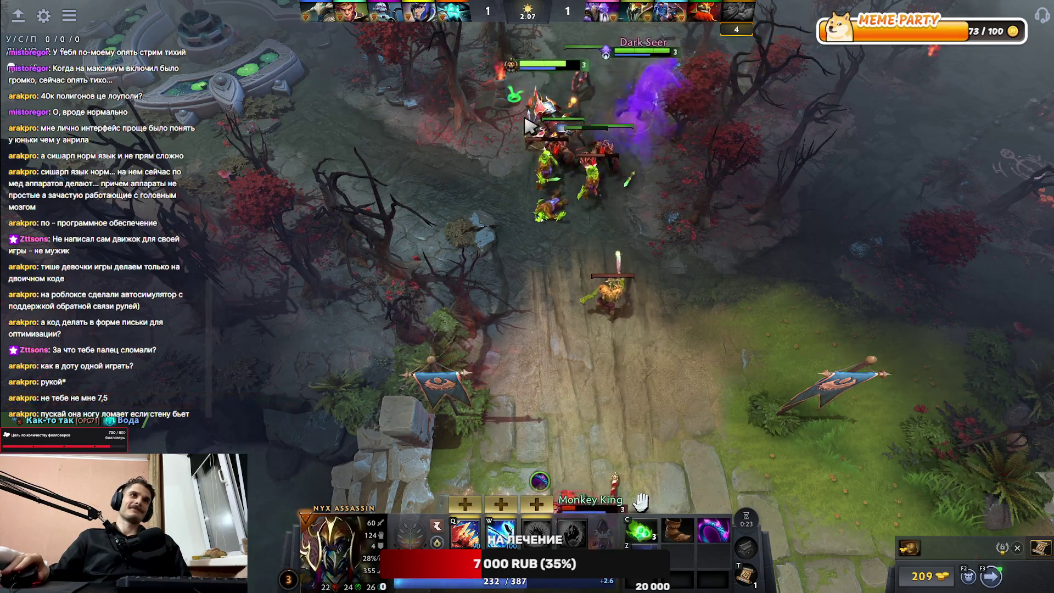
pyautogui.click(498, 508)
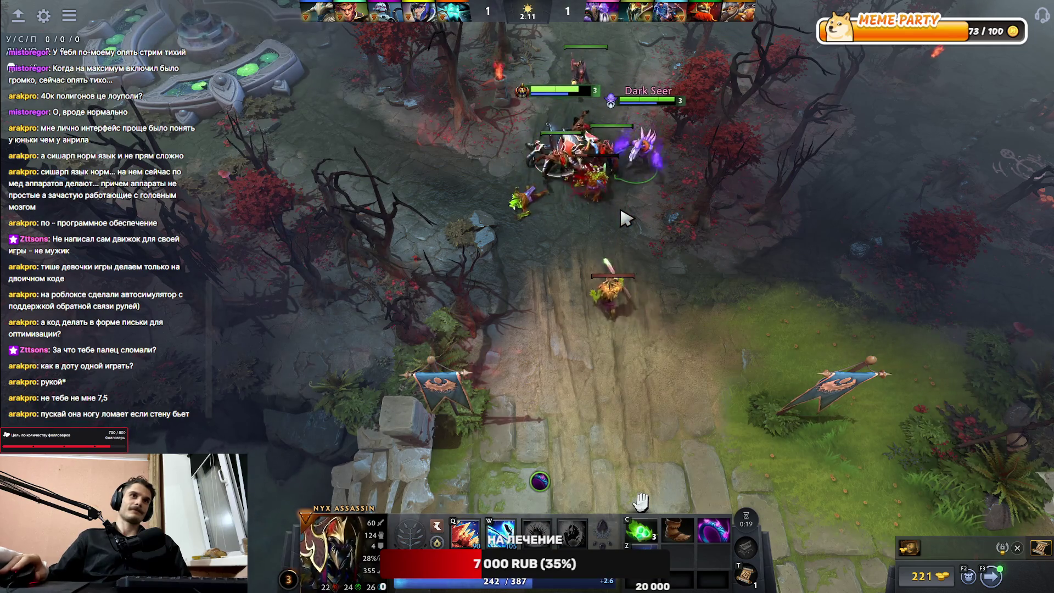
# Step: Walk Nyx beside the allied creeps down the lane, then back north toward the fight
pyautogui.rightClick(497, 230)
pyautogui.press('Down')
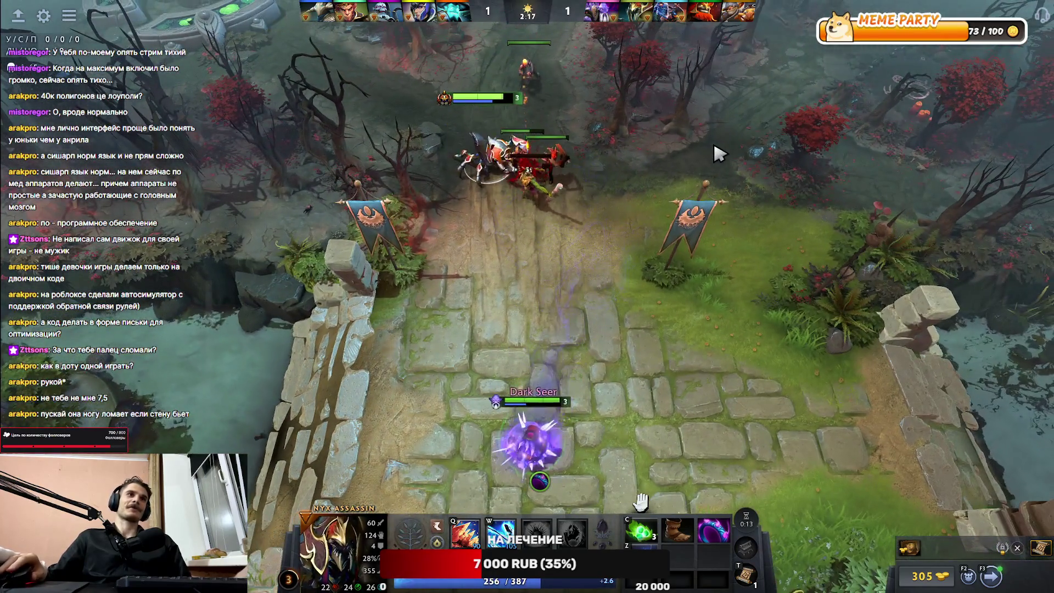
pyautogui.rightClick(612, 302)
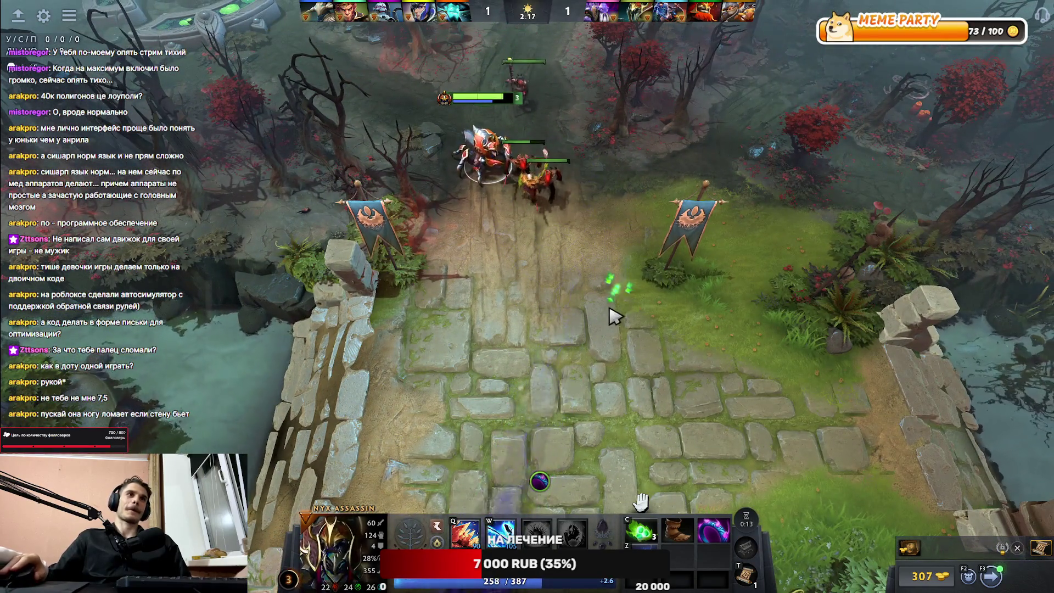
pyautogui.press('Down')
pyautogui.press('Down')
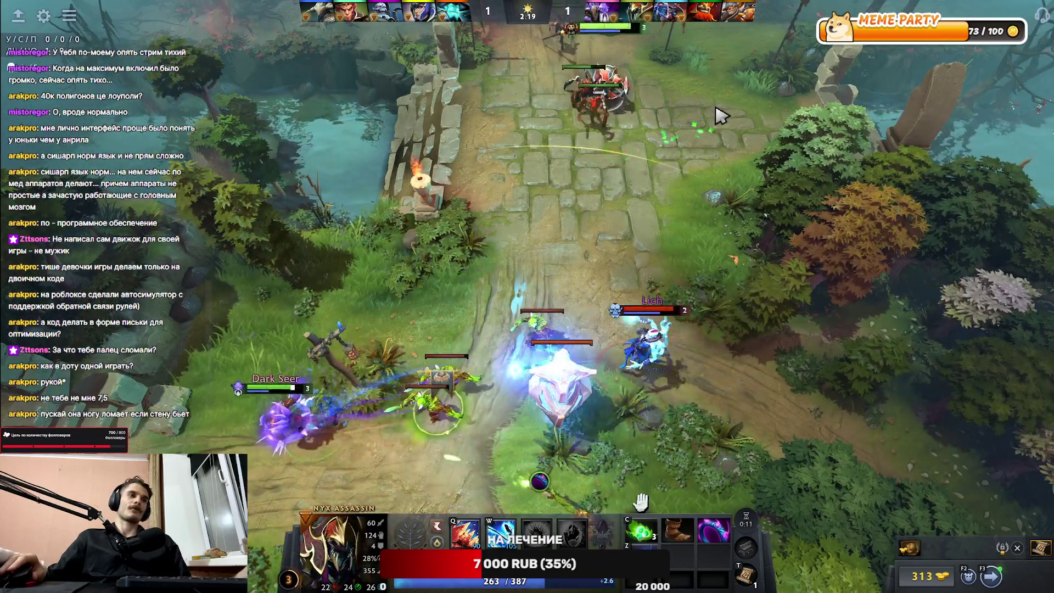
pyautogui.rightClick(701, 58)
pyautogui.press('Up')
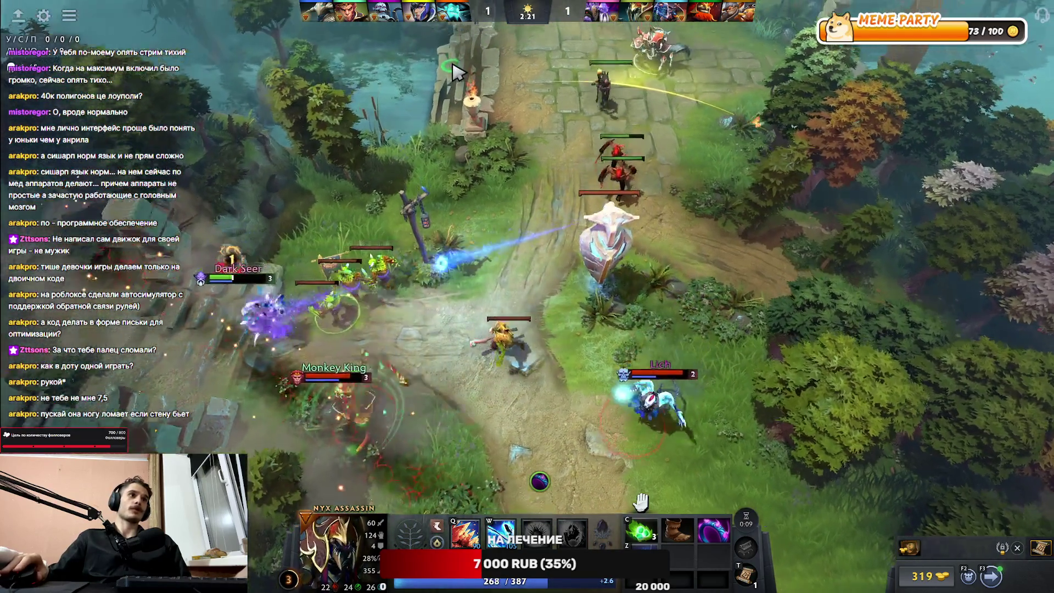
pyautogui.press('Up')
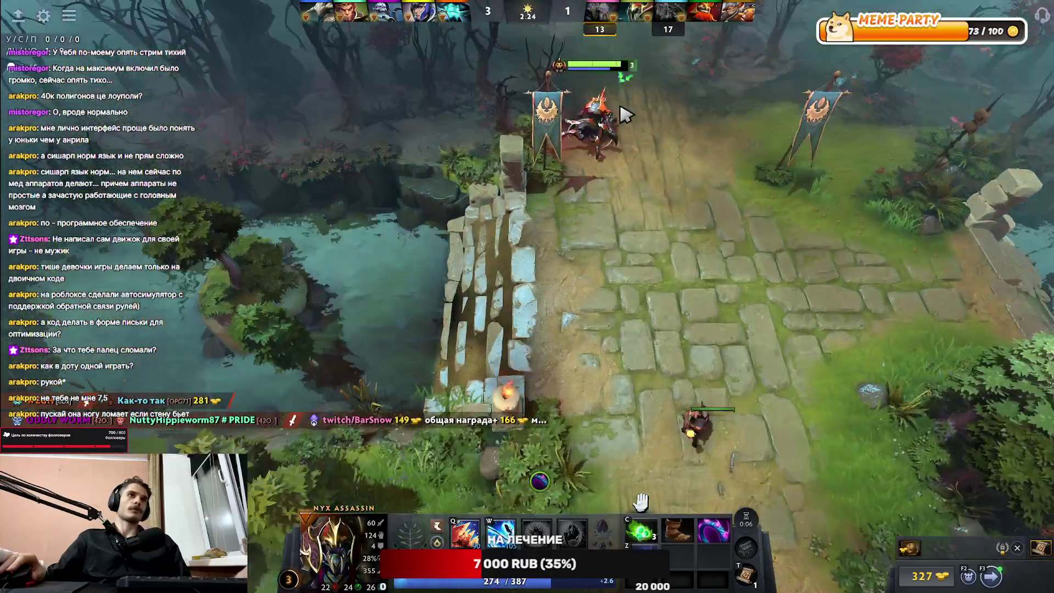
pyautogui.press('Up')
# Step: Move Nyx north up the lane past the trees toward the tower
pyautogui.rightClick(622, 79)
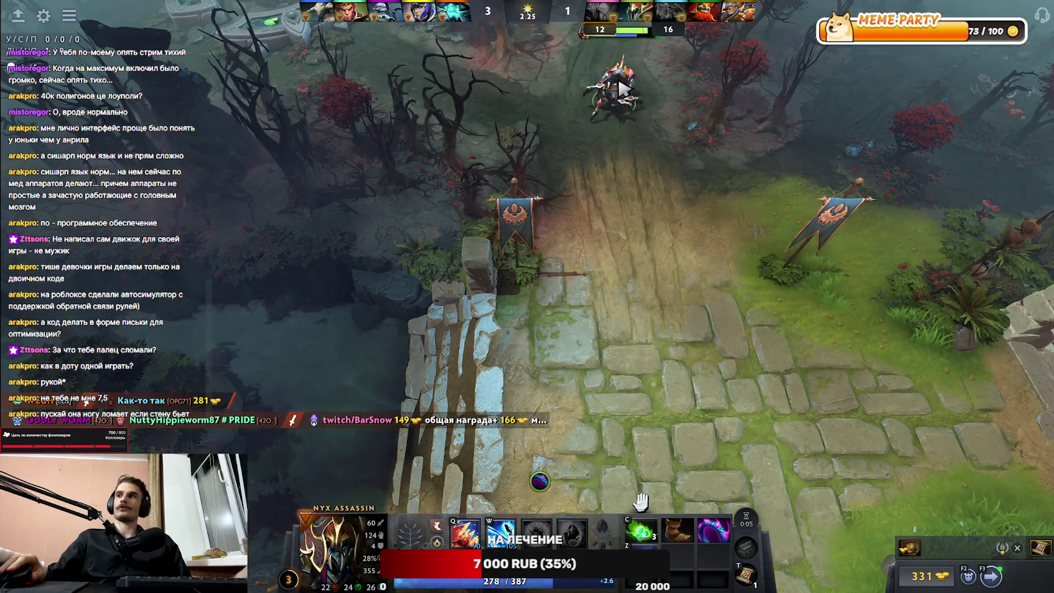
pyautogui.press('Up')
pyautogui.rightClick(550, 178)
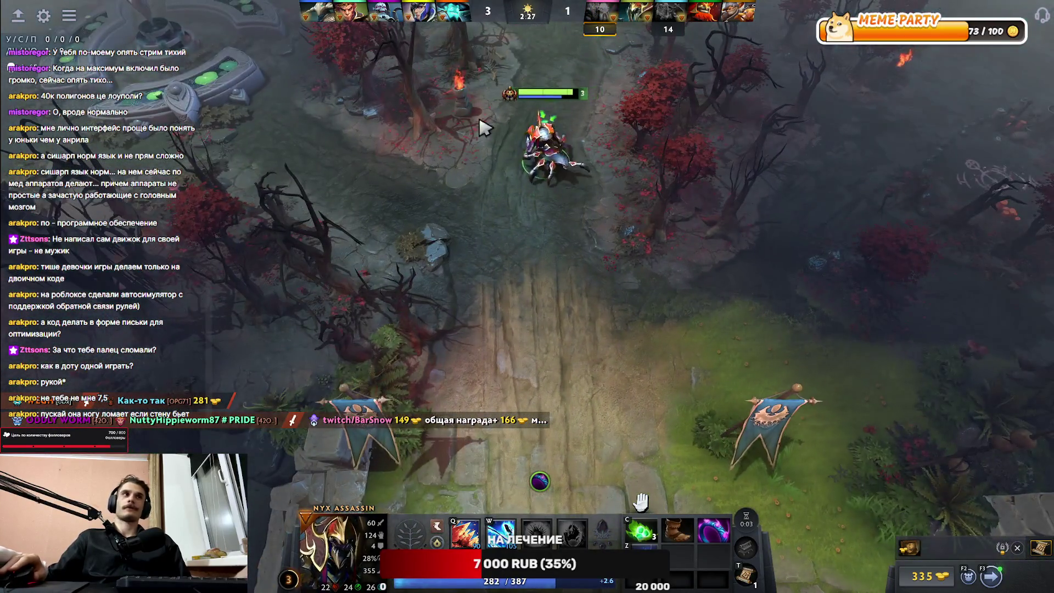
pyautogui.press('Up')
pyautogui.press('Left')
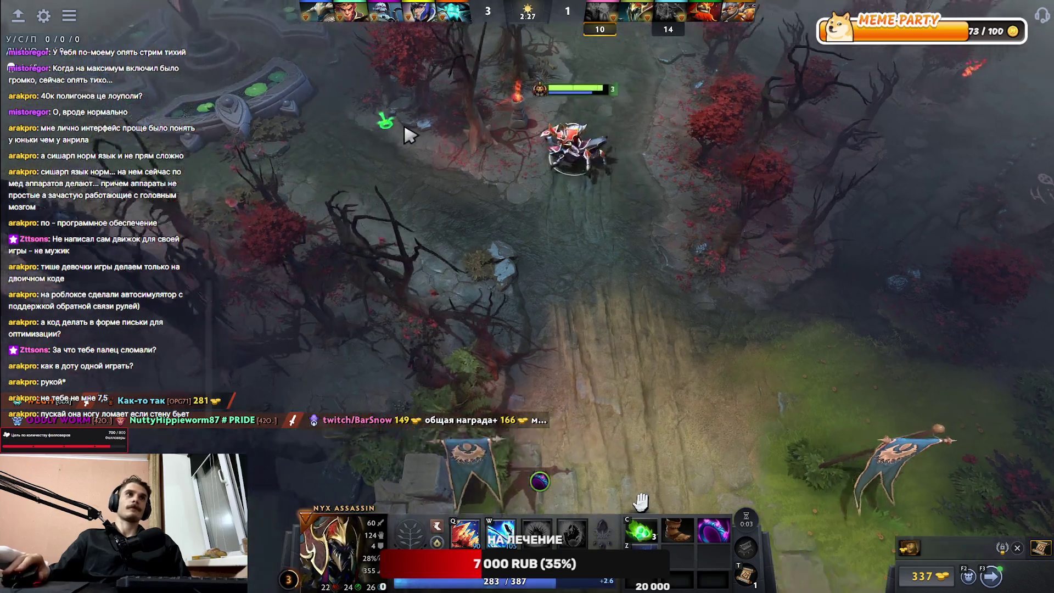
pyautogui.rightClick(432, 147)
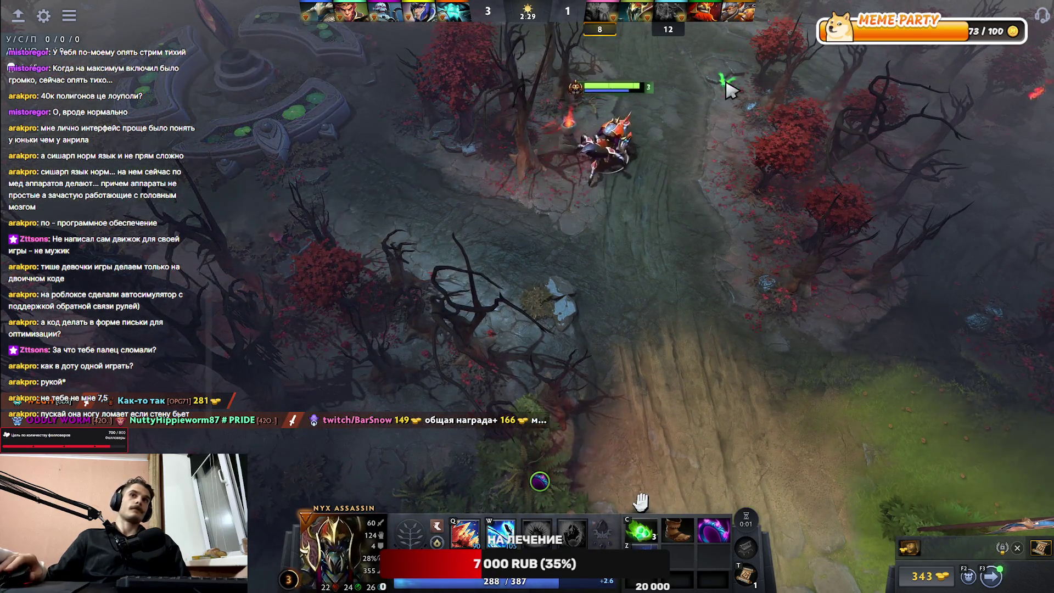
pyautogui.press('Up')
pyautogui.press('Right')
pyautogui.rightClick(601, 146)
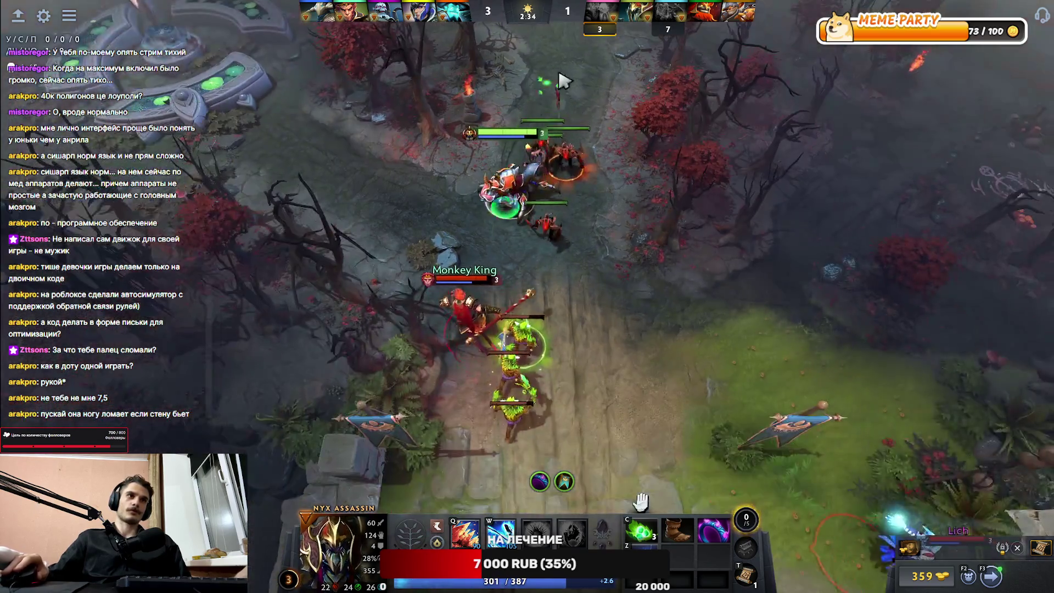
pyautogui.rightClick(649, 157)
pyautogui.press('Up')
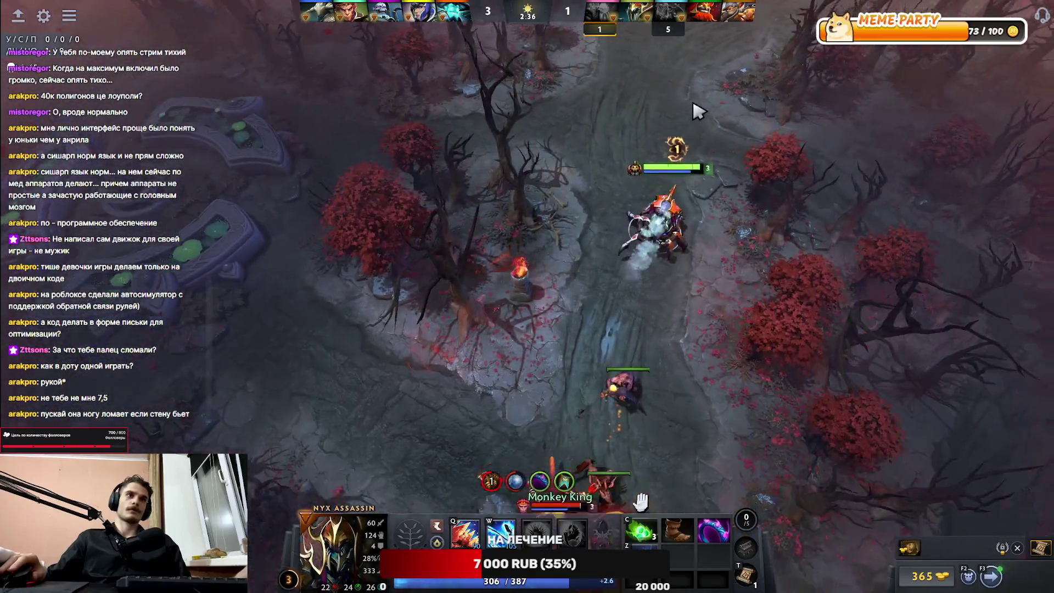
pyautogui.press('Down')
# Step: Push Nyx up and right into the lane fight while following the action
pyautogui.rightClick(854, 64)
pyautogui.press('Right')
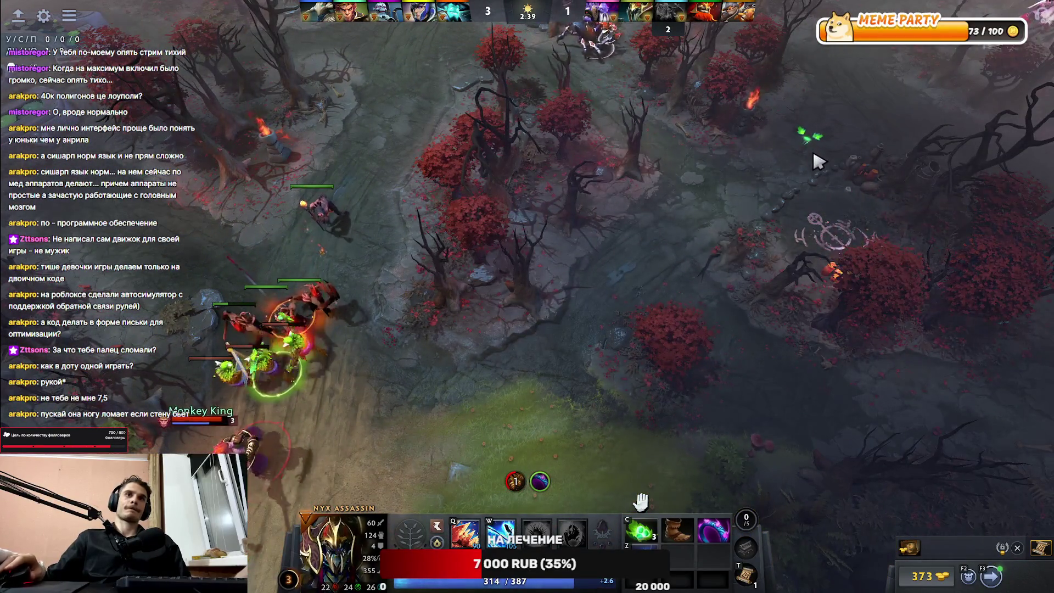
pyautogui.press('Down')
pyautogui.rightClick(685, 119)
pyautogui.rightClick(577, 137)
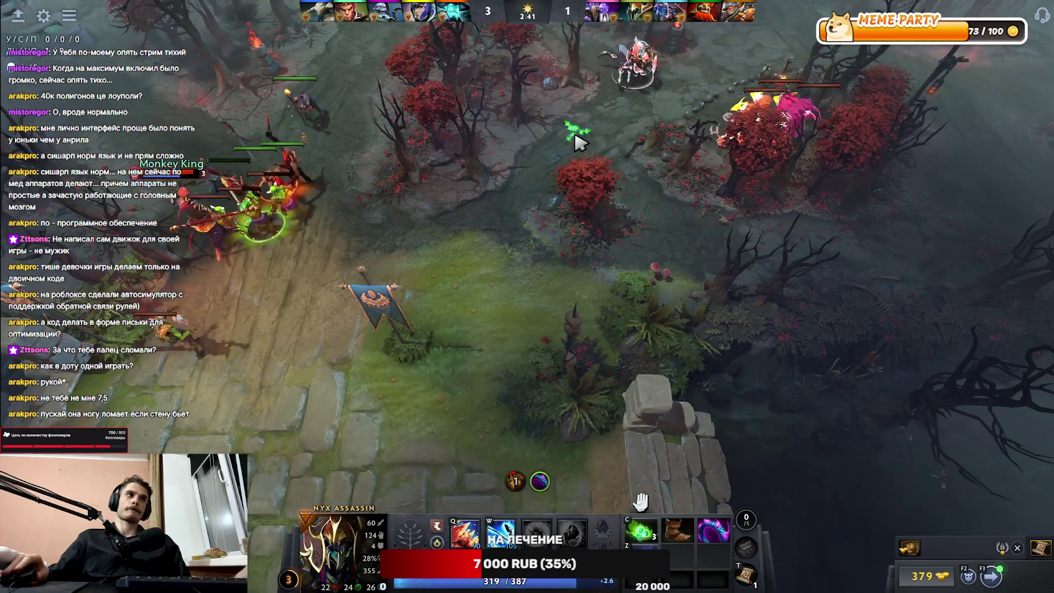
pyautogui.press('Up')
pyautogui.press('Left')
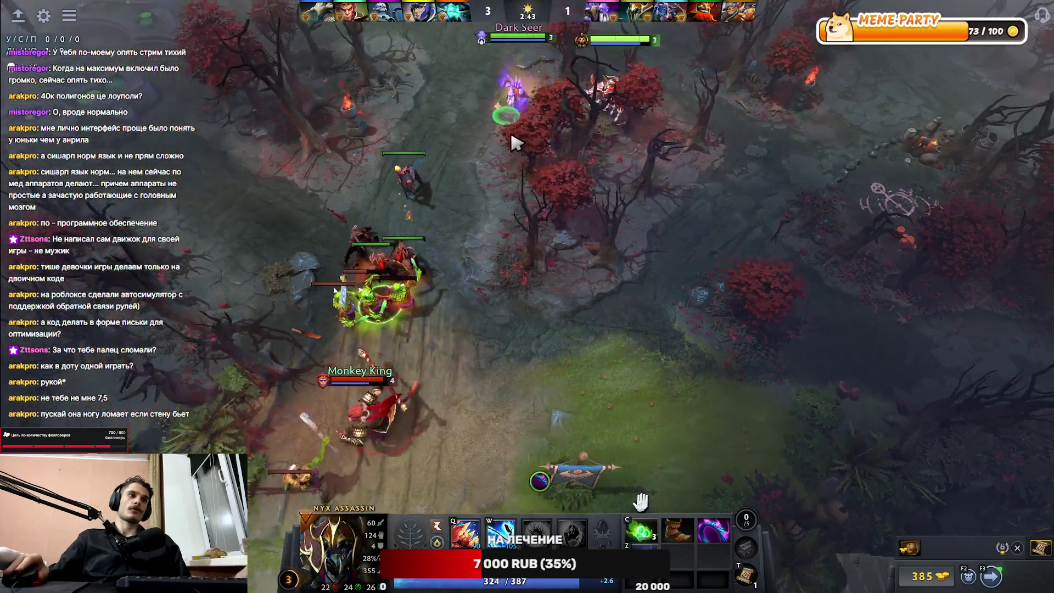
pyautogui.press('Left')
pyautogui.press('Left')
pyautogui.press('Down')
pyautogui.rightClick(546, 135)
pyautogui.press('Up')
pyautogui.press('Right')
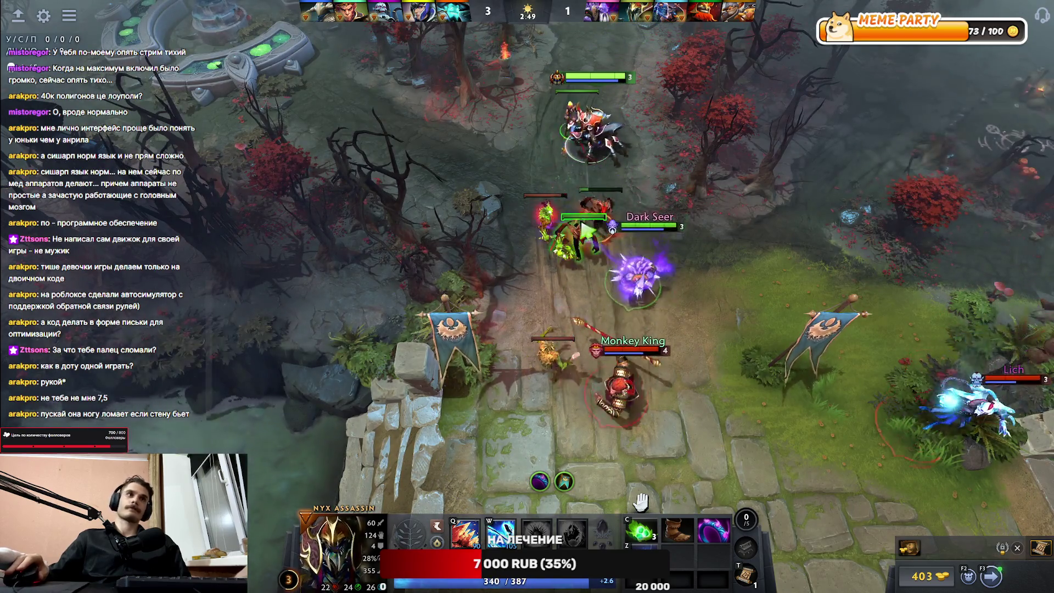
pyautogui.press('Left')
pyautogui.press('Right')
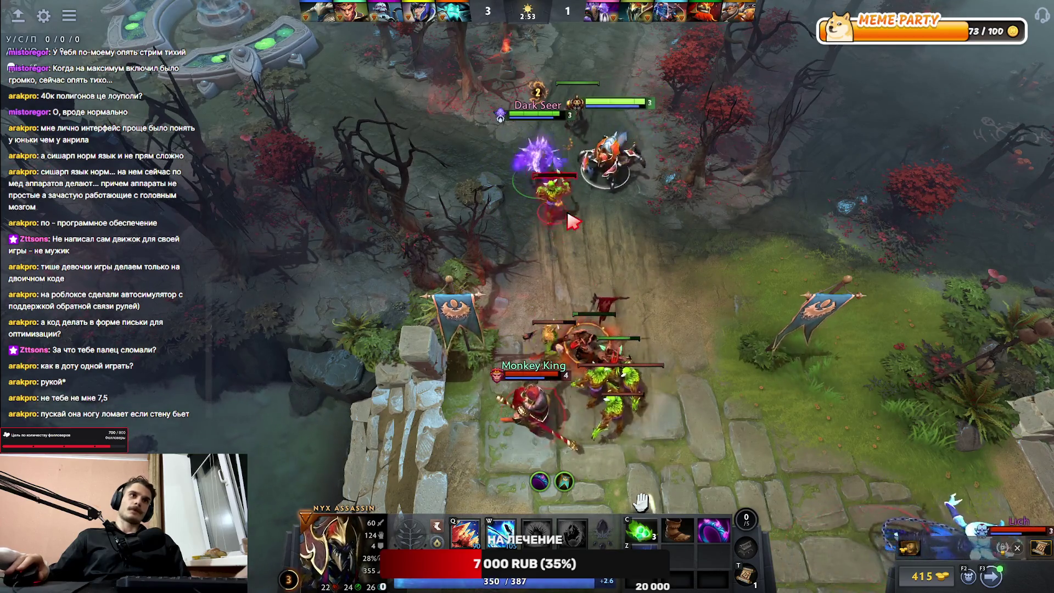
# Step: Reposition Nyx around the enemy heroes and try to escape up the lane
pyautogui.rightClick(612, 99)
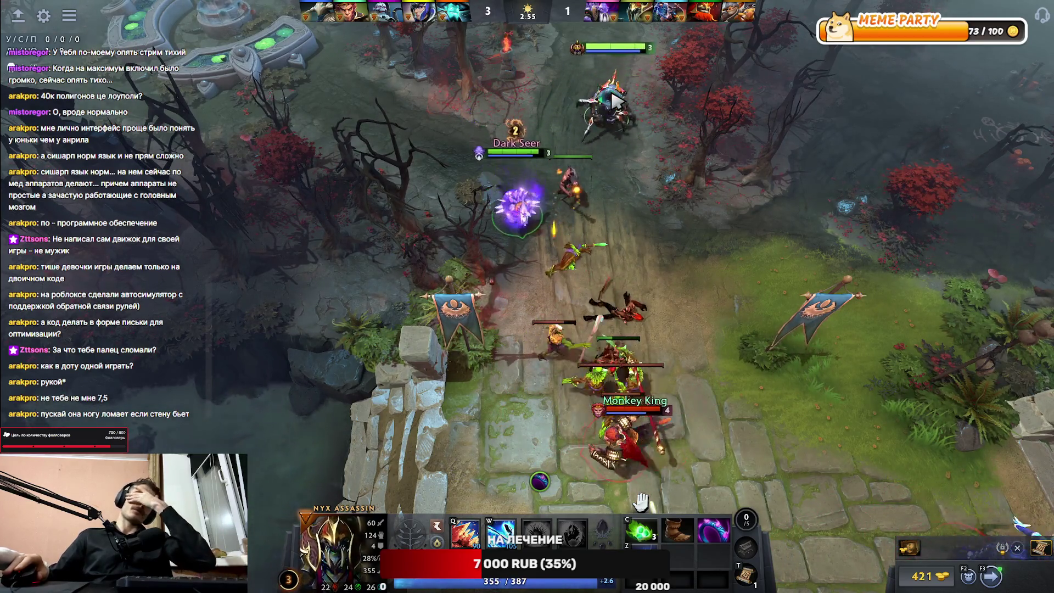
pyautogui.rightClick(604, 208)
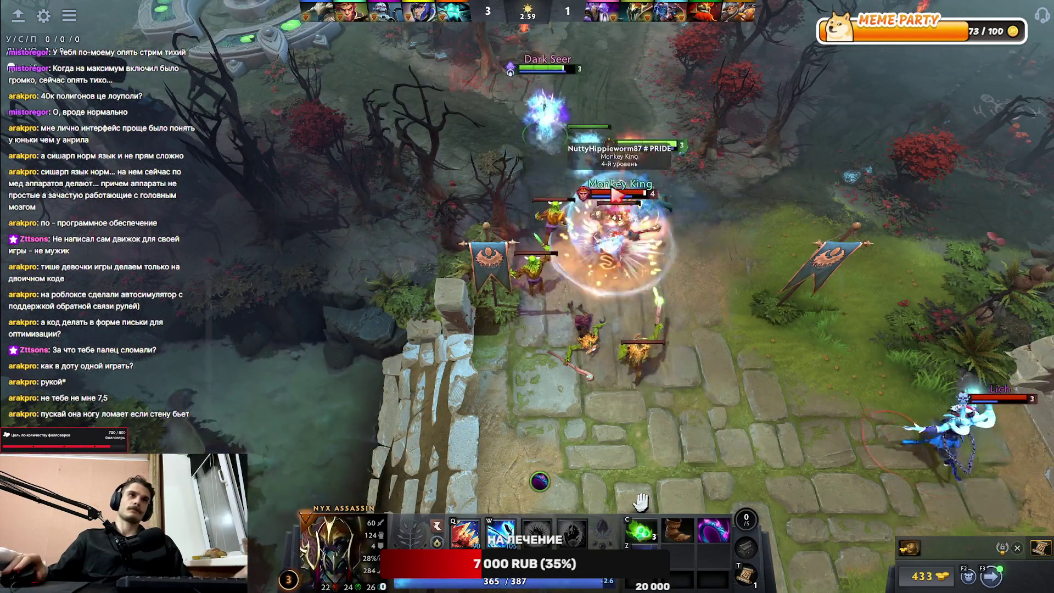
pyautogui.rightClick(592, 128)
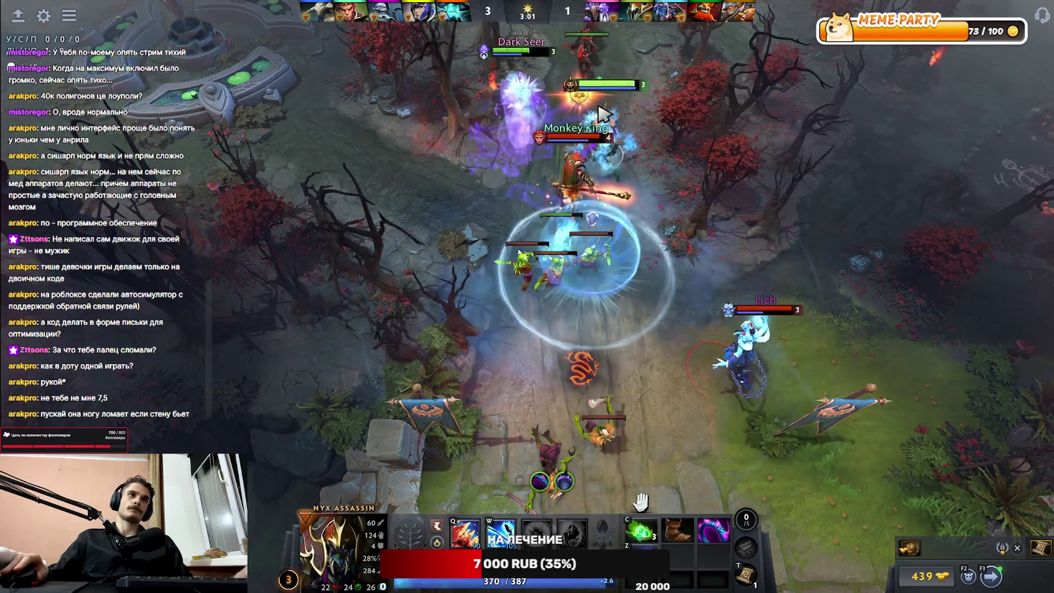
pyautogui.rightClick(587, 67)
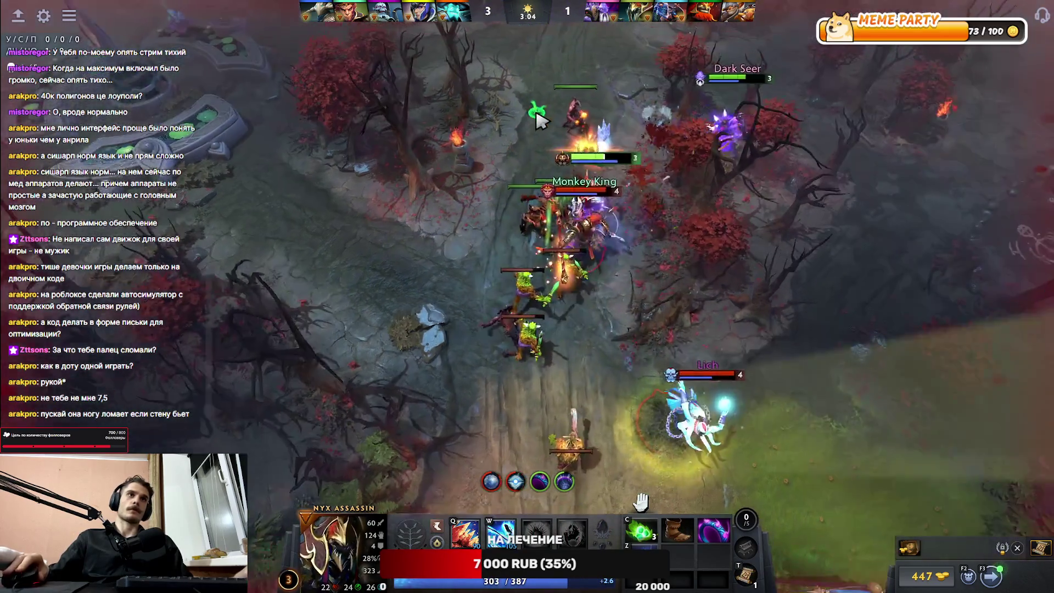
pyautogui.rightClick(537, 68)
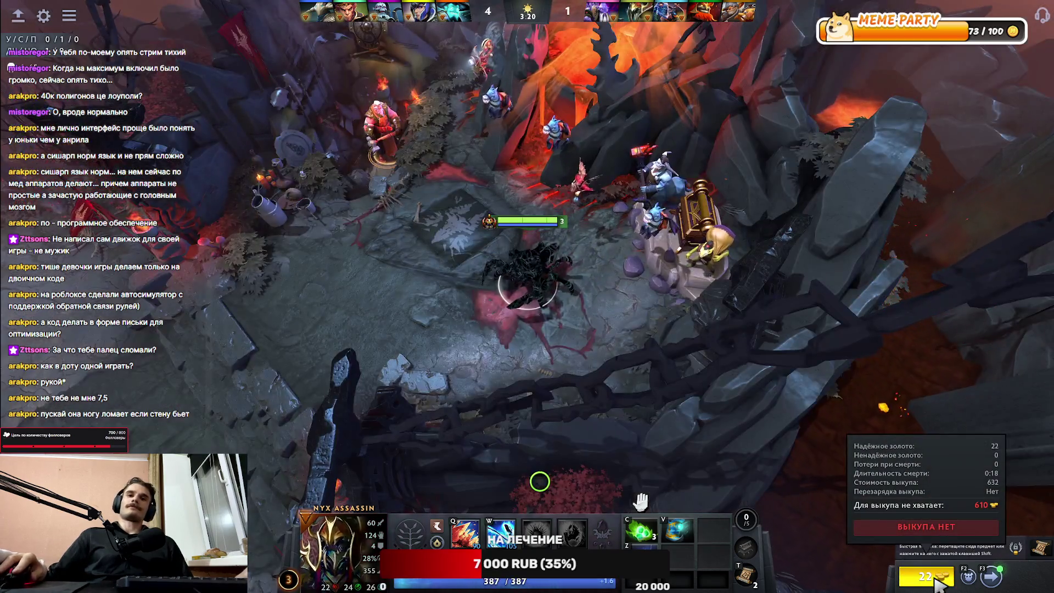
# Step: Open the item shop and add Dagon to the quick-buy list
pyautogui.click(926, 575)
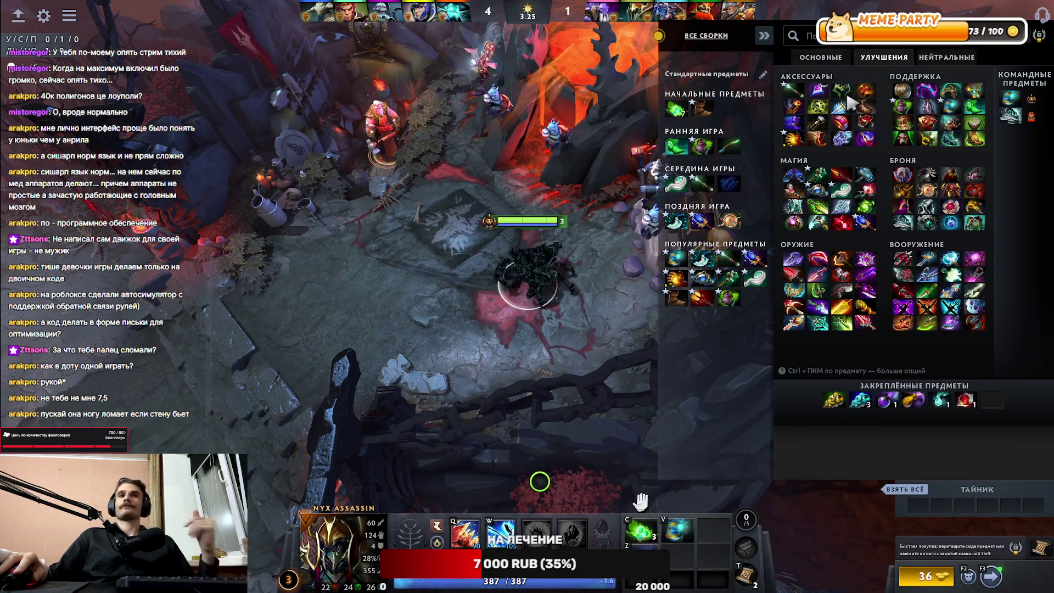
pyautogui.moveTo(701, 298); pyautogui.dragTo(965, 550)
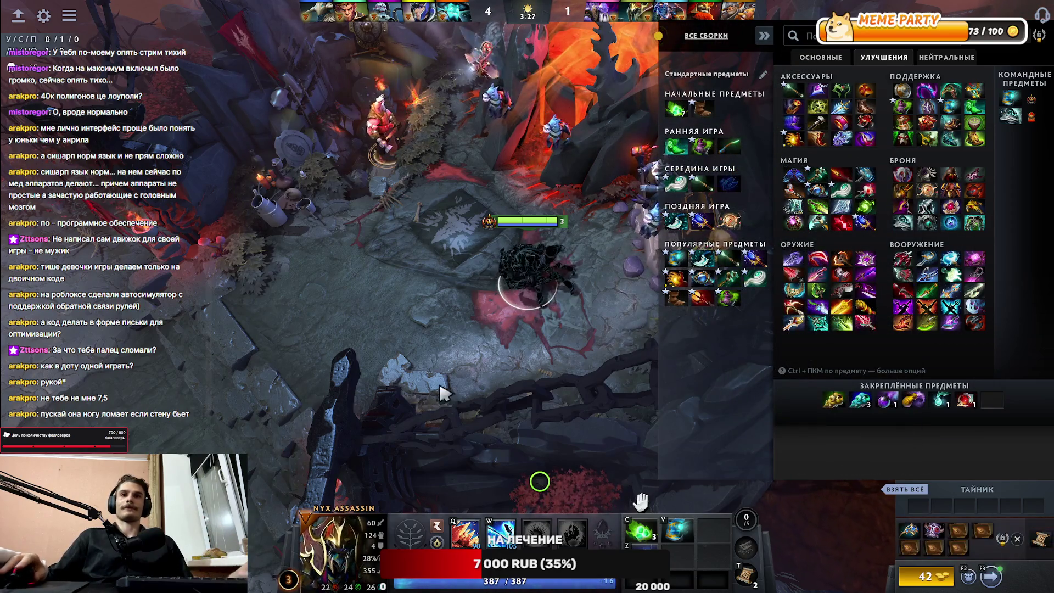
# Step: Close the shop and walk Nyx Assassin out of the fountain across the map
pyautogui.press('Escape')
pyautogui.rightClick(675, 231)
pyautogui.rightClick(330, 291)
pyautogui.rightClick(474, 255)
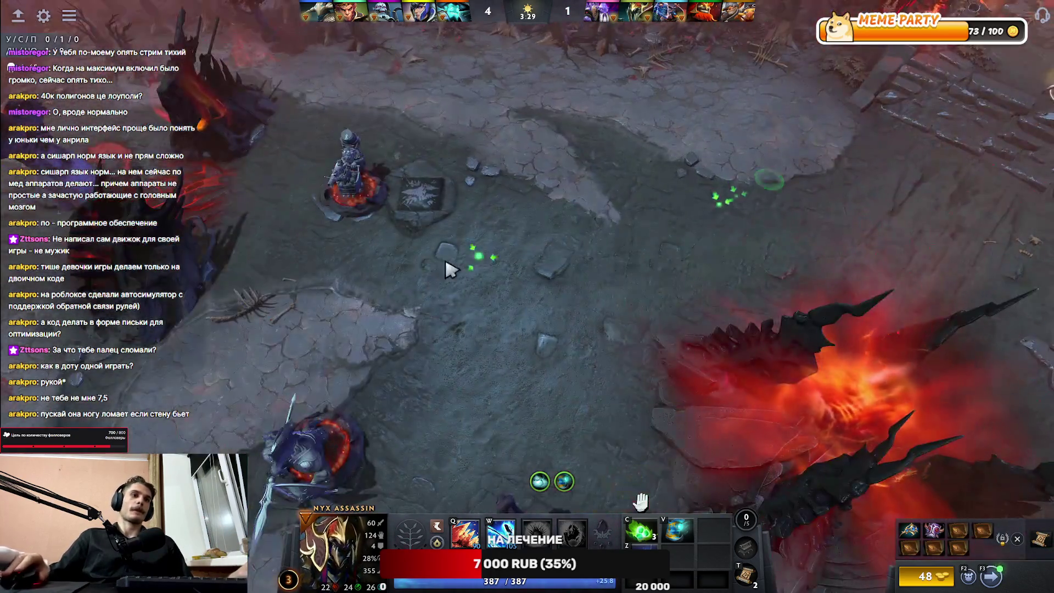
pyautogui.press('F1')
pyautogui.press('F1')
pyautogui.rightClick(818, 146)
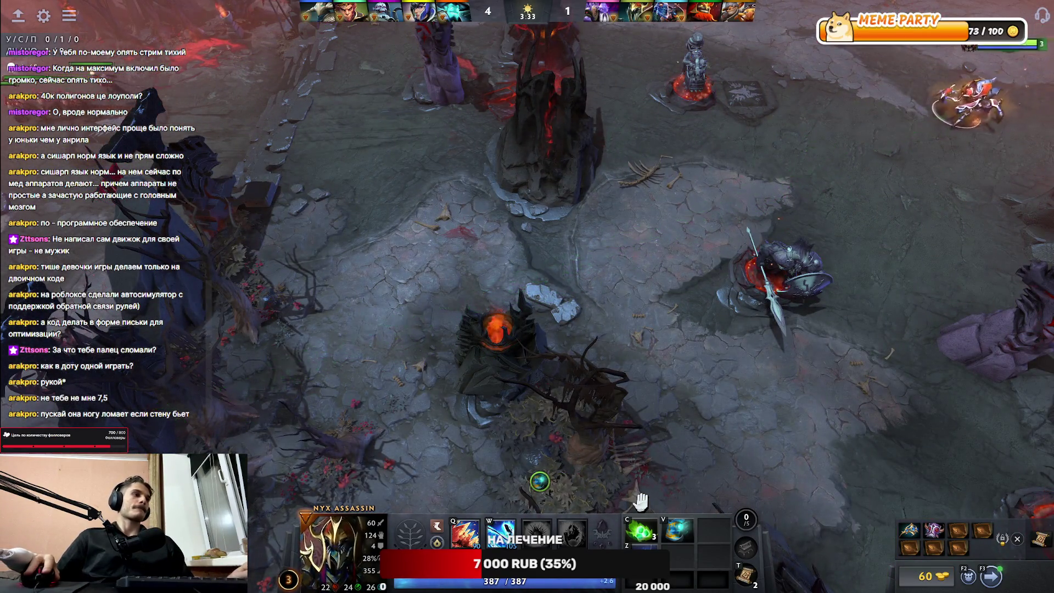
# Step: Teleport into the forest near Monkey King and hit him with Impale and Mind Flare
pyautogui.press('t')
pyautogui.click(537, 377)
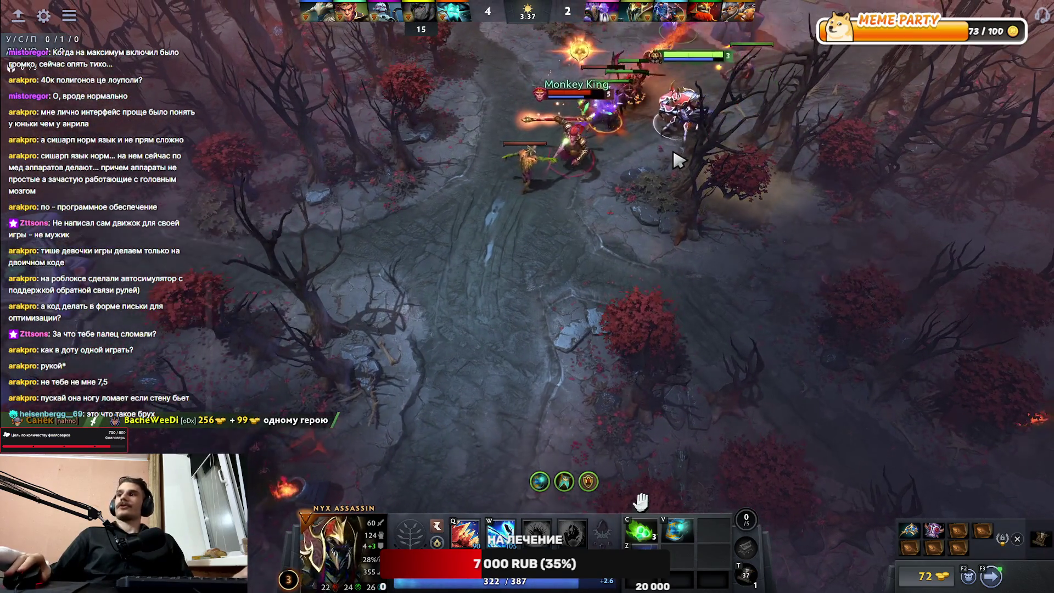
pyautogui.rightClick(574, 208)
pyautogui.press('q')
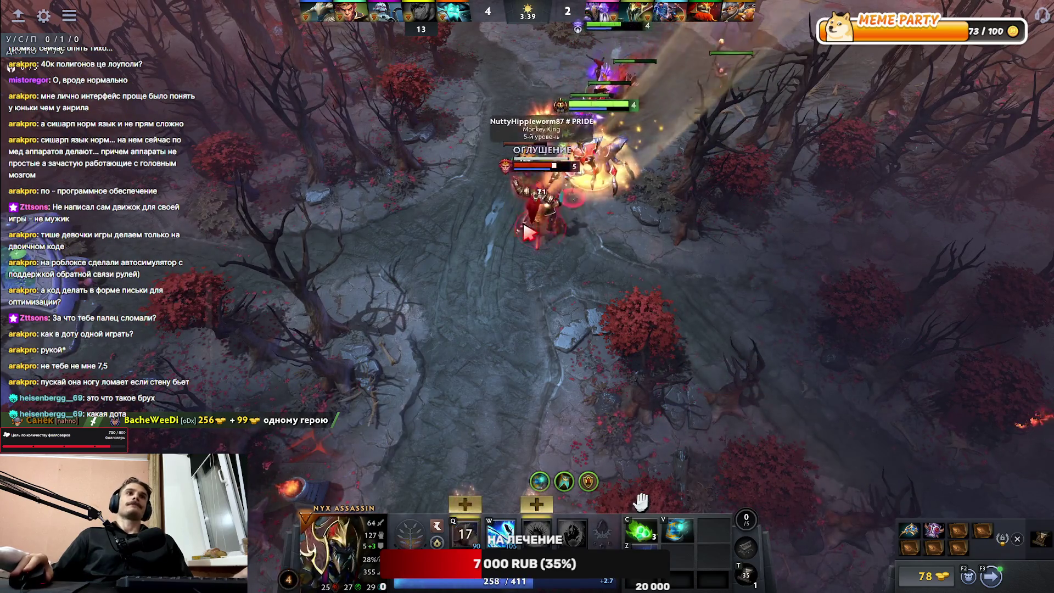
pyautogui.press('w')
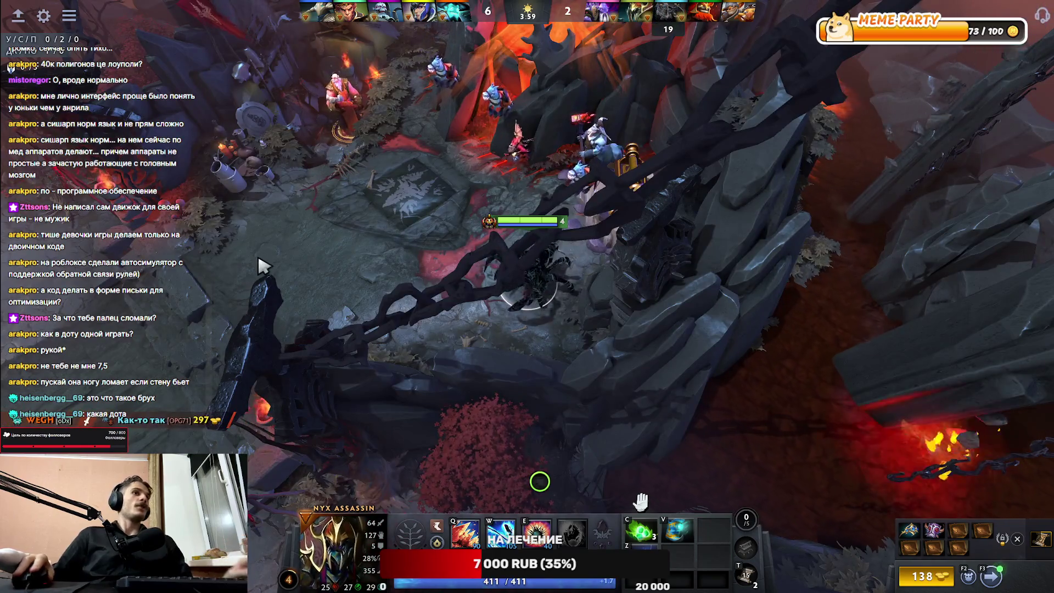
# Step: Walk Nyx from the fountain past Lich through the forest, shifting Arcane Boots in inventory
pyautogui.rightClick(256, 263)
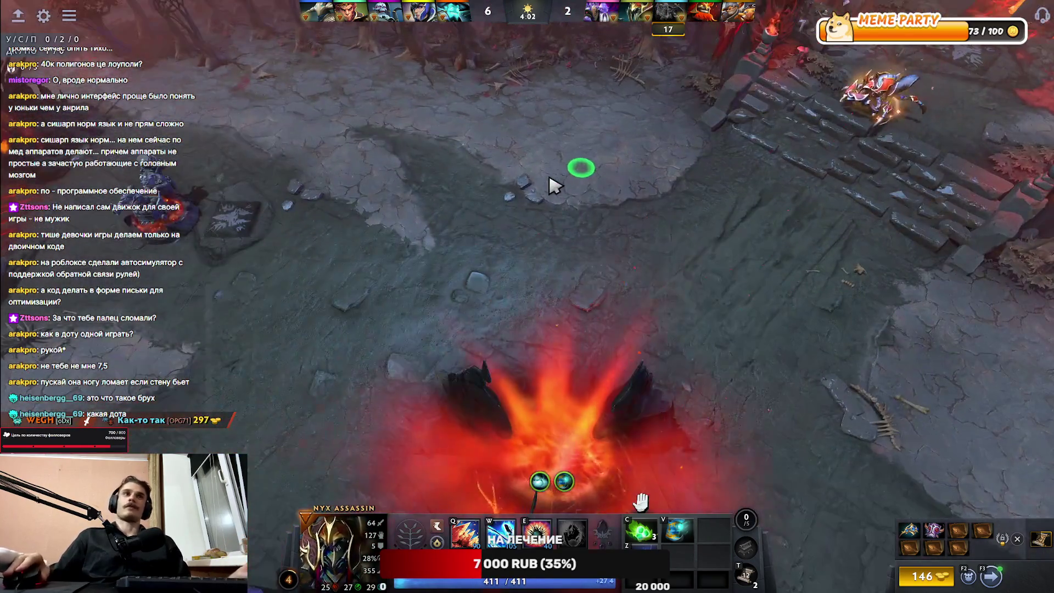
pyautogui.rightClick(377, 236)
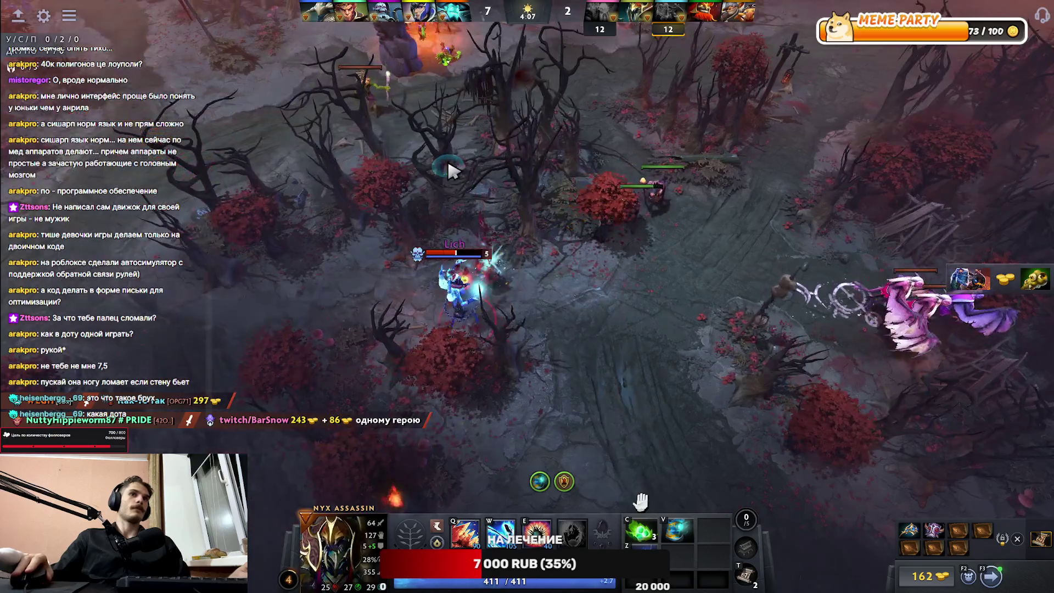
pyautogui.rightClick(460, 144)
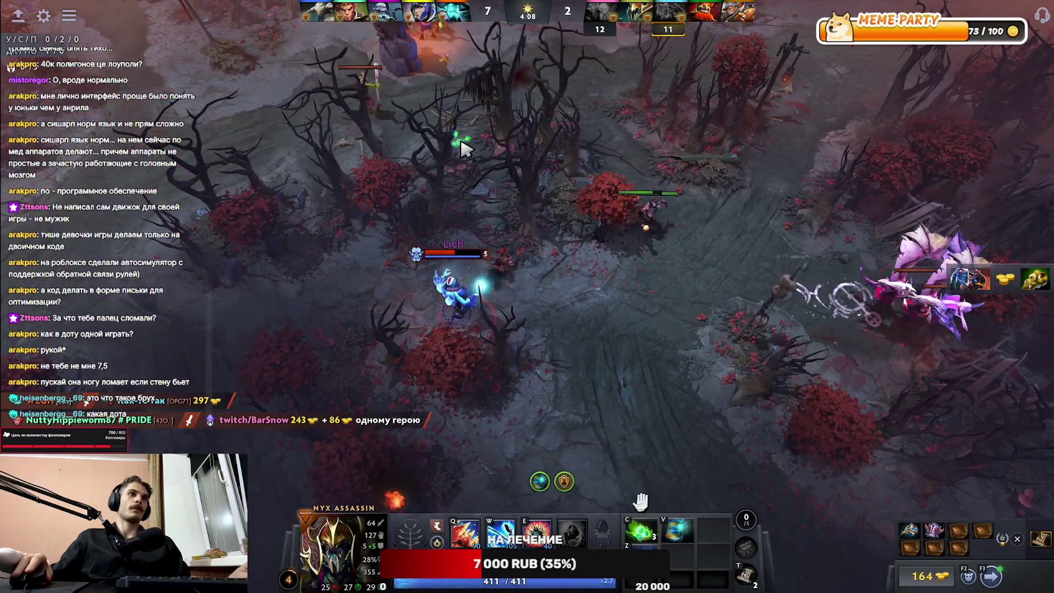
pyautogui.rightClick(506, 150)
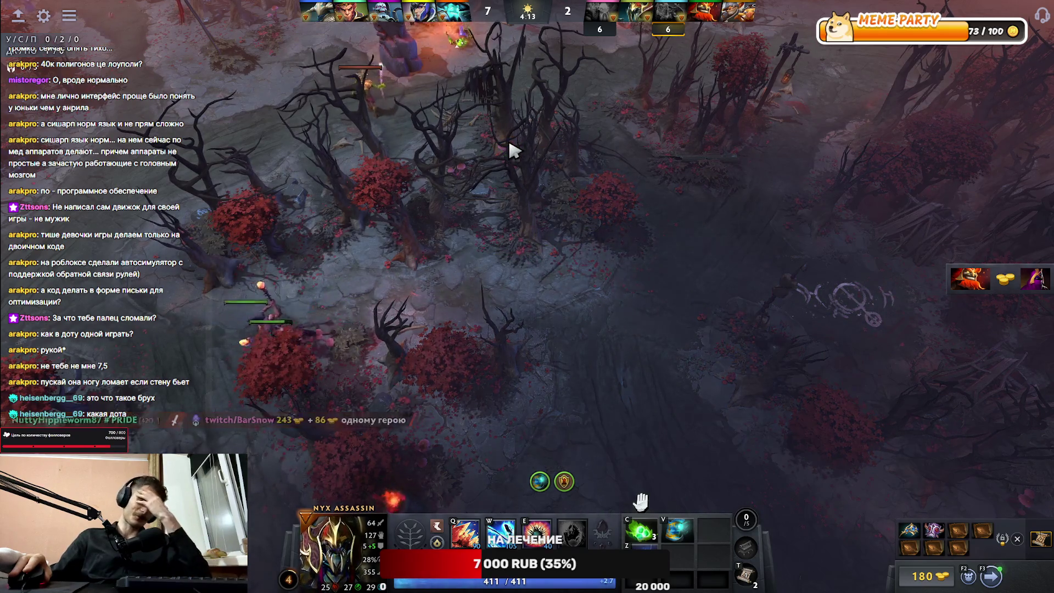
pyautogui.rightClick(488, 157)
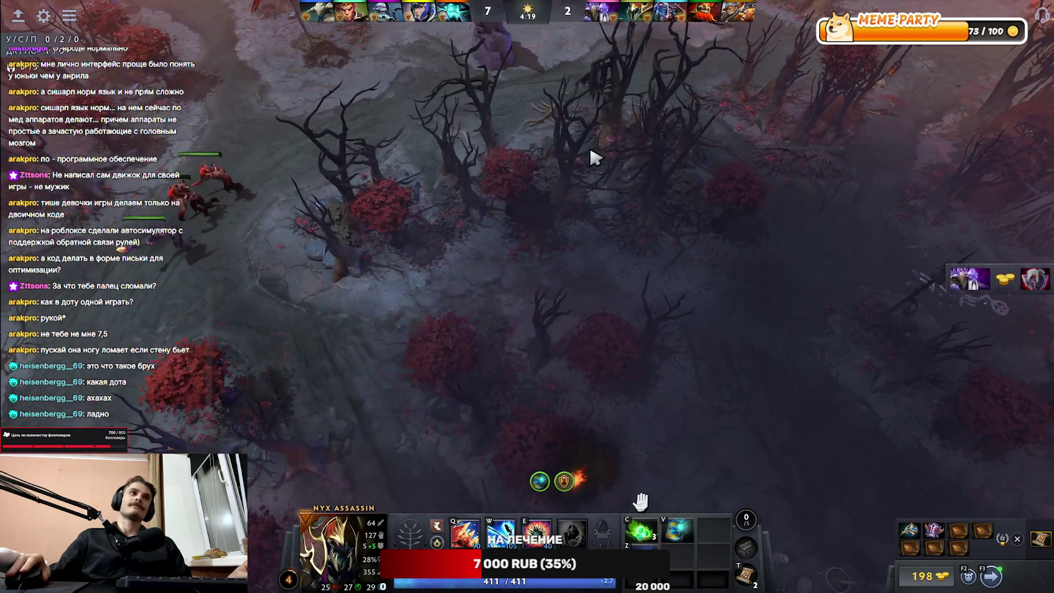
pyautogui.rightClick(489, 148)
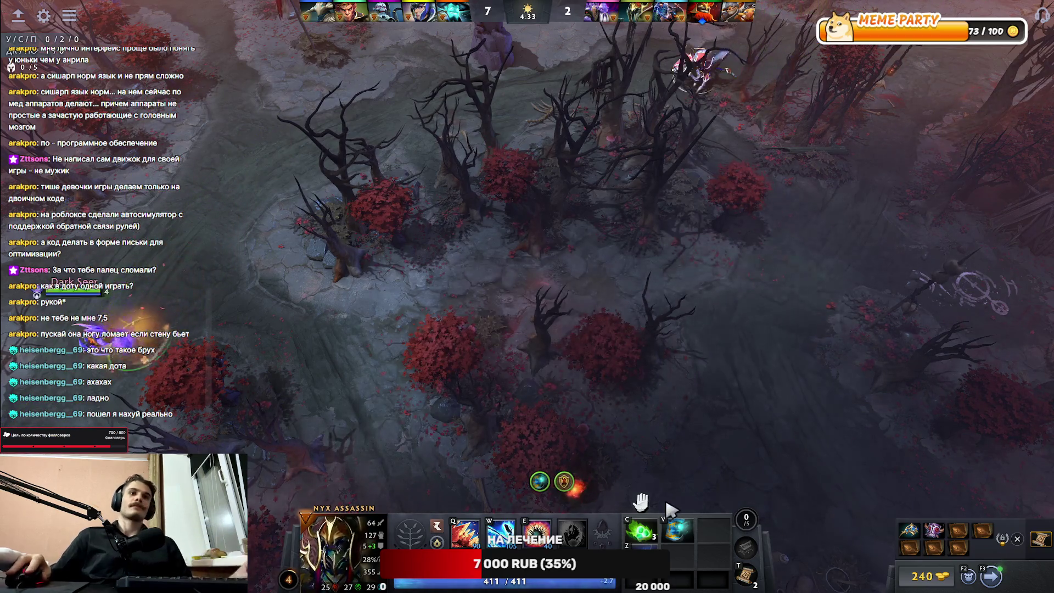
pyautogui.moveTo(679, 530); pyautogui.dragTo(710, 552)
pyautogui.press('F1')
pyautogui.press('F1')
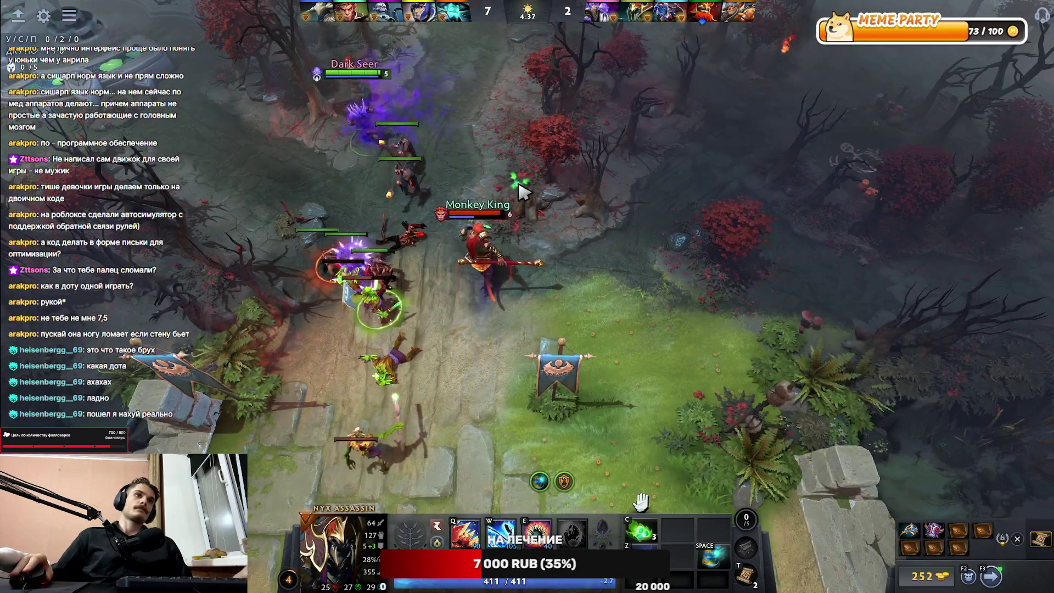
# Step: Impale Monkey King, chase him into the trees with Spiked Carapace, then walk out after respawning
pyautogui.rightClick(459, 283)
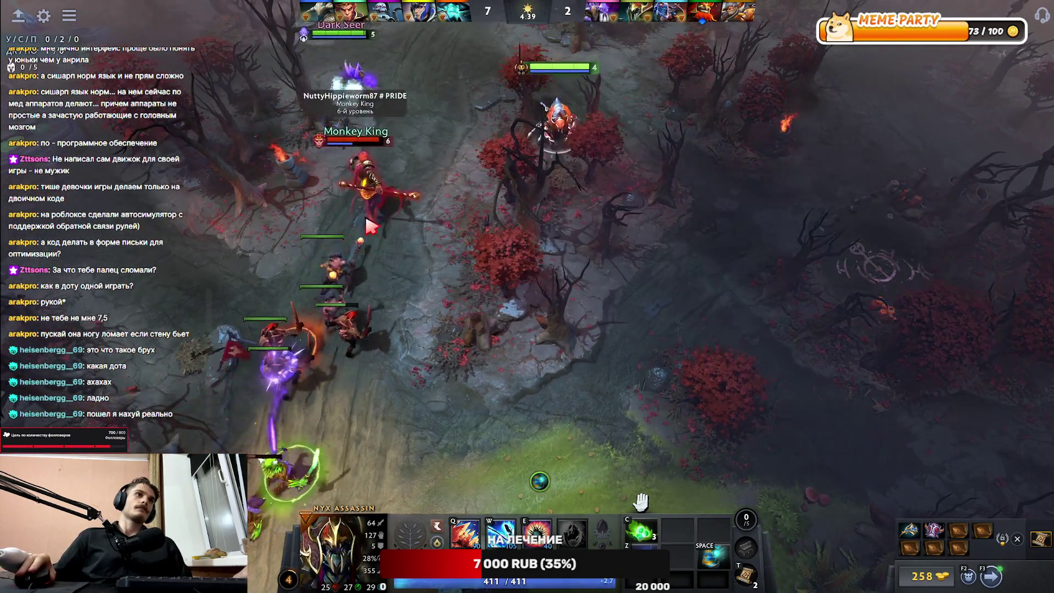
pyautogui.press('q')
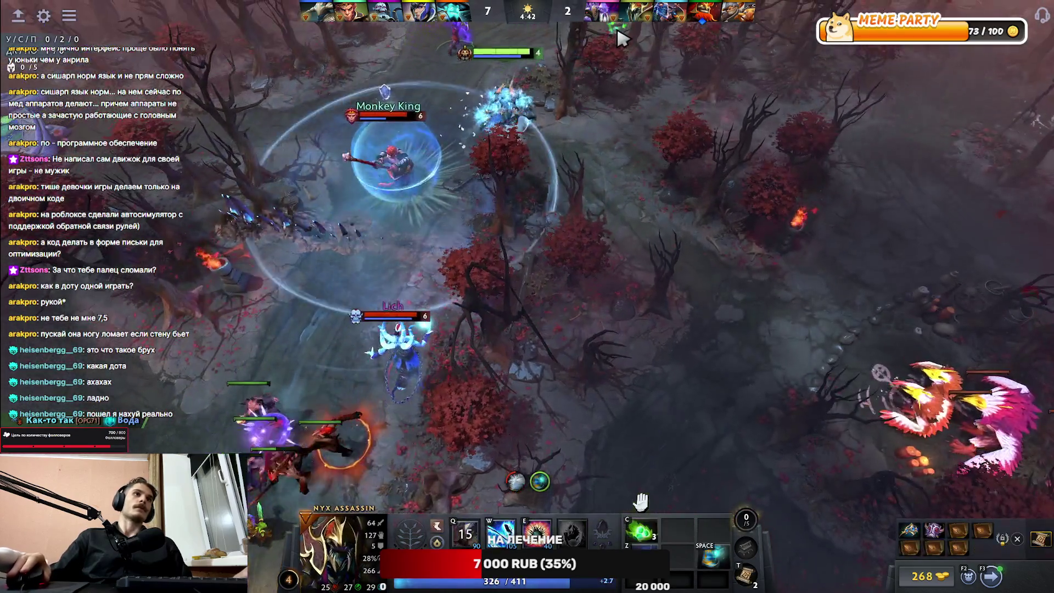
pyautogui.rightClick(601, 74)
pyautogui.press('e')
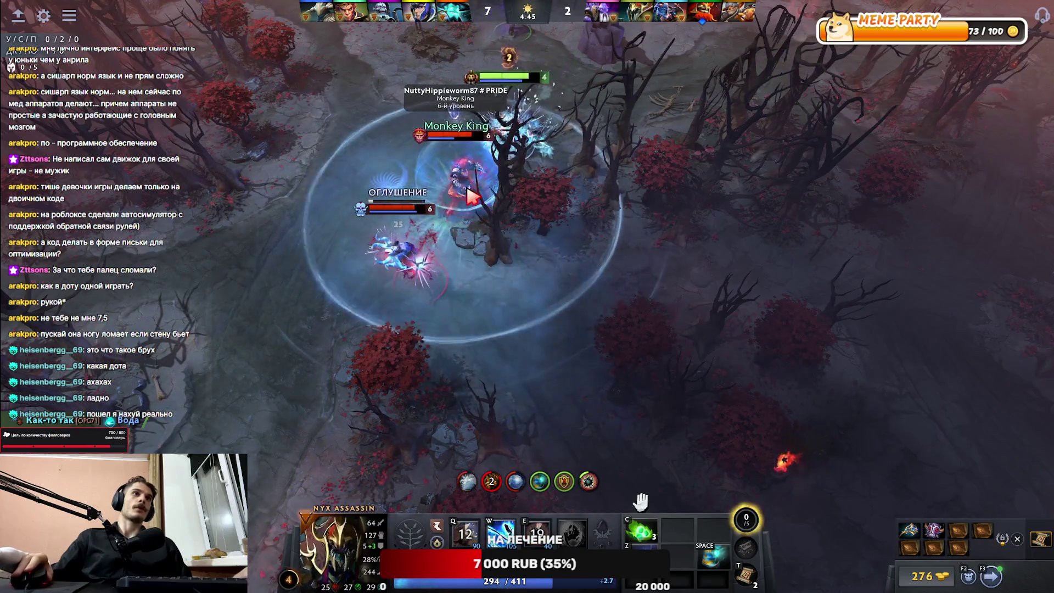
pyautogui.rightClick(623, 110)
pyautogui.rightClick(623, 116)
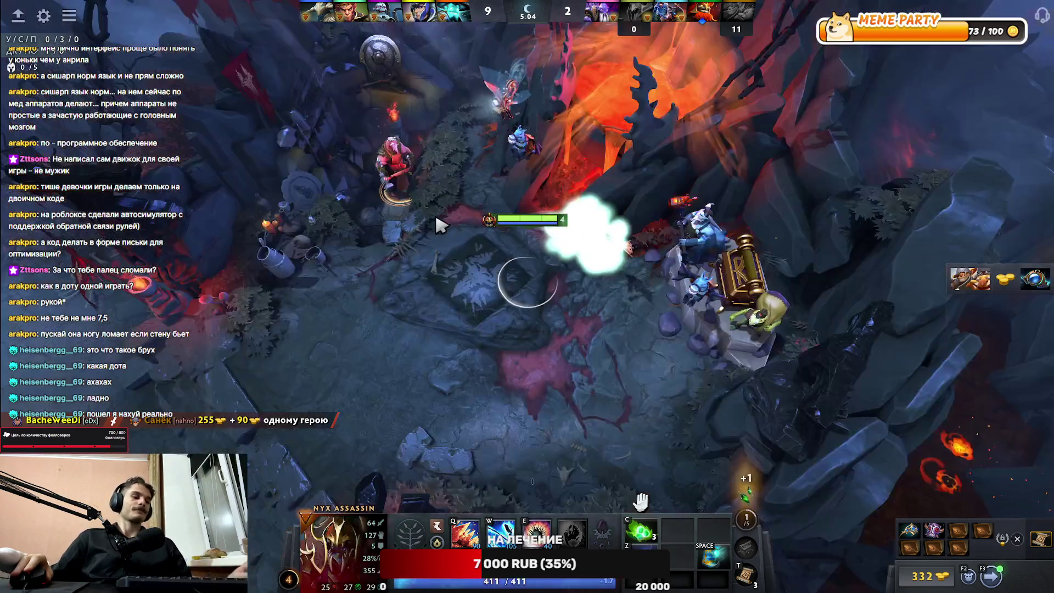
pyautogui.rightClick(540, 482)
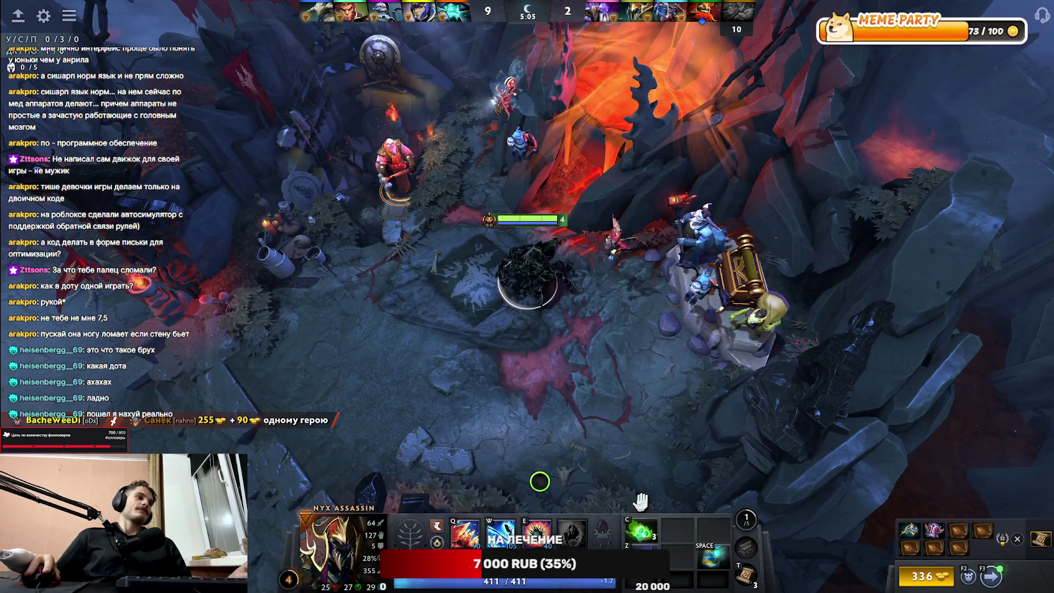
# Step: Teleport back to the forest, follow Dark Seer and capture the watcher
pyautogui.press('t')
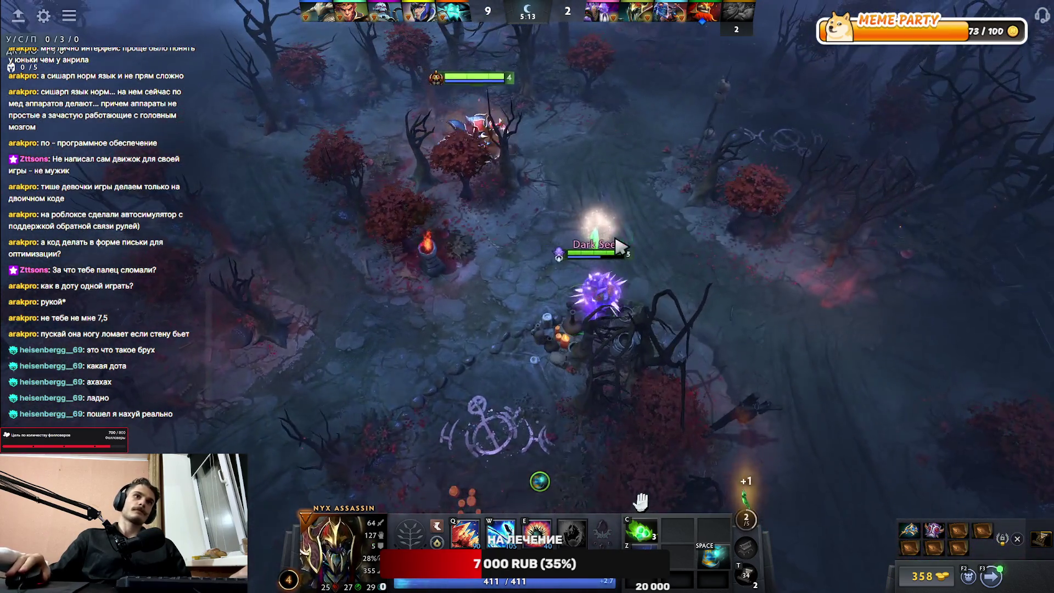
pyautogui.rightClick(800, 292)
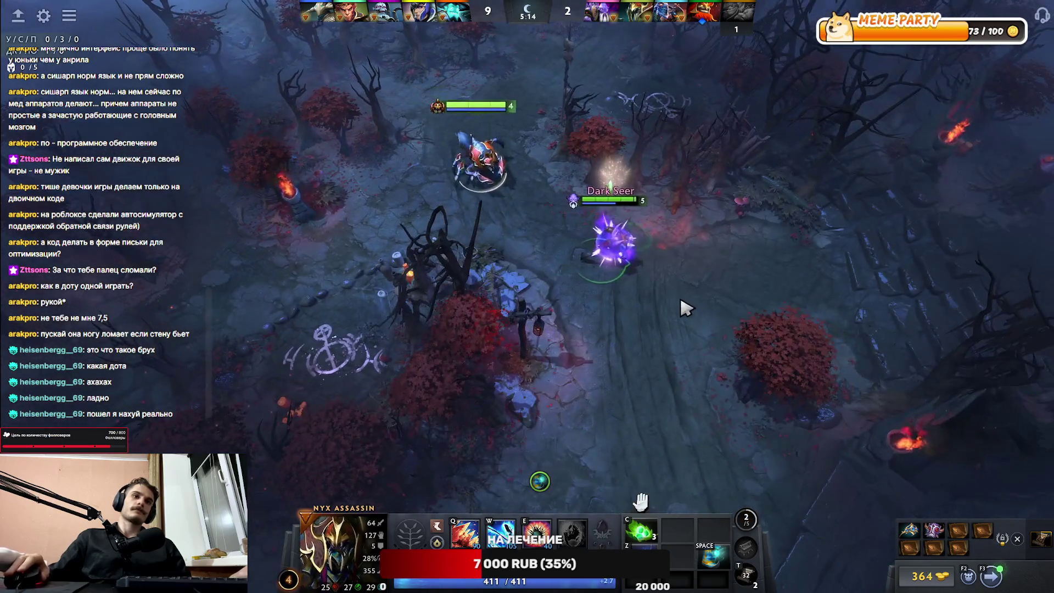
pyautogui.rightClick(894, 337)
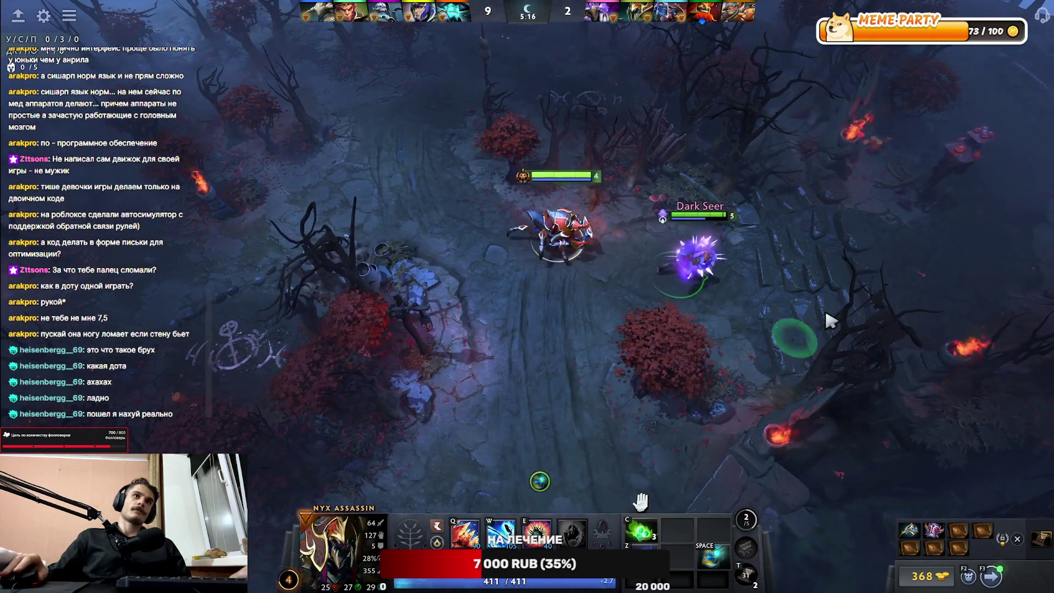
pyautogui.rightClick(955, 249)
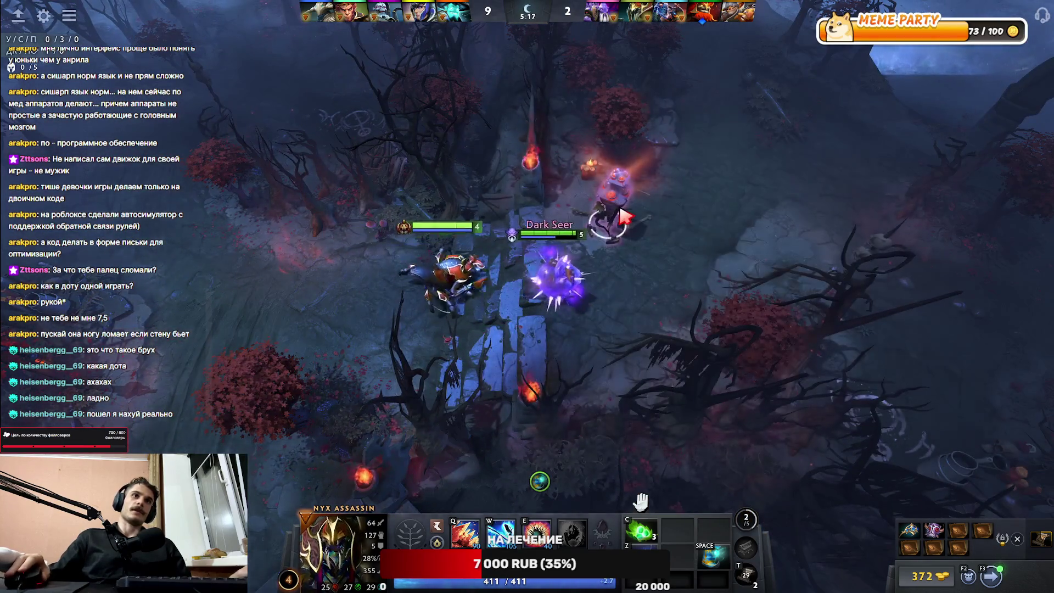
pyautogui.rightClick(624, 217)
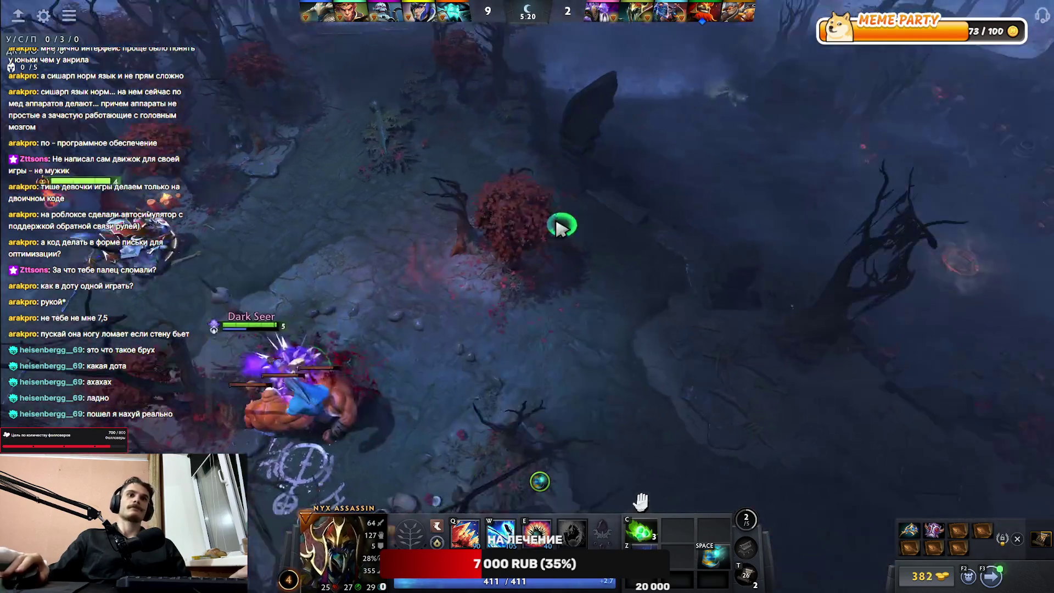
# Step: Collect the bounty rune for gold, cast Mind Flare and attack the ogre neutral creep
pyautogui.rightClick(805, 184)
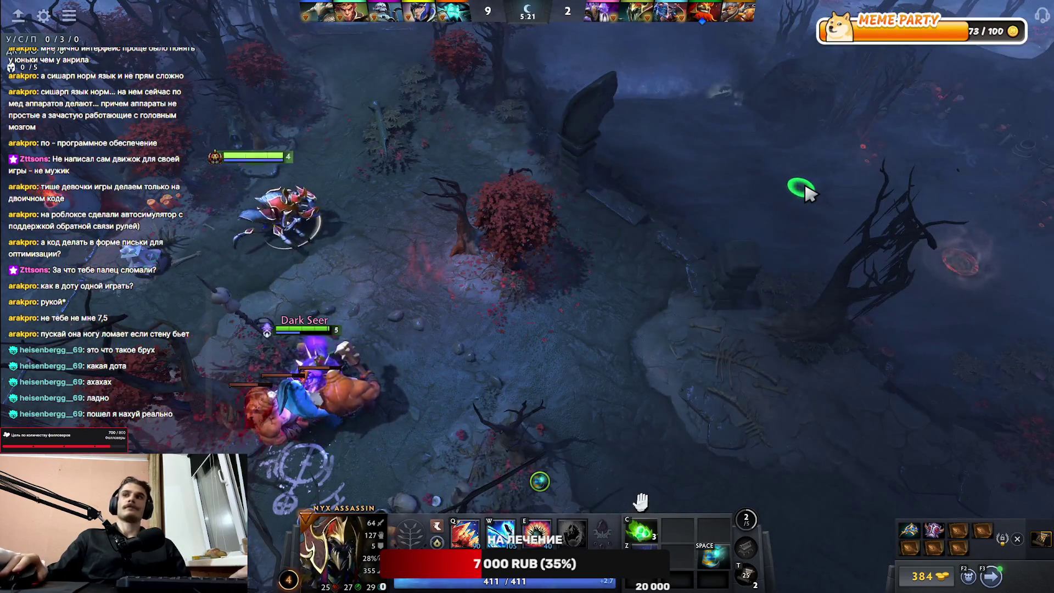
pyautogui.rightClick(771, 283)
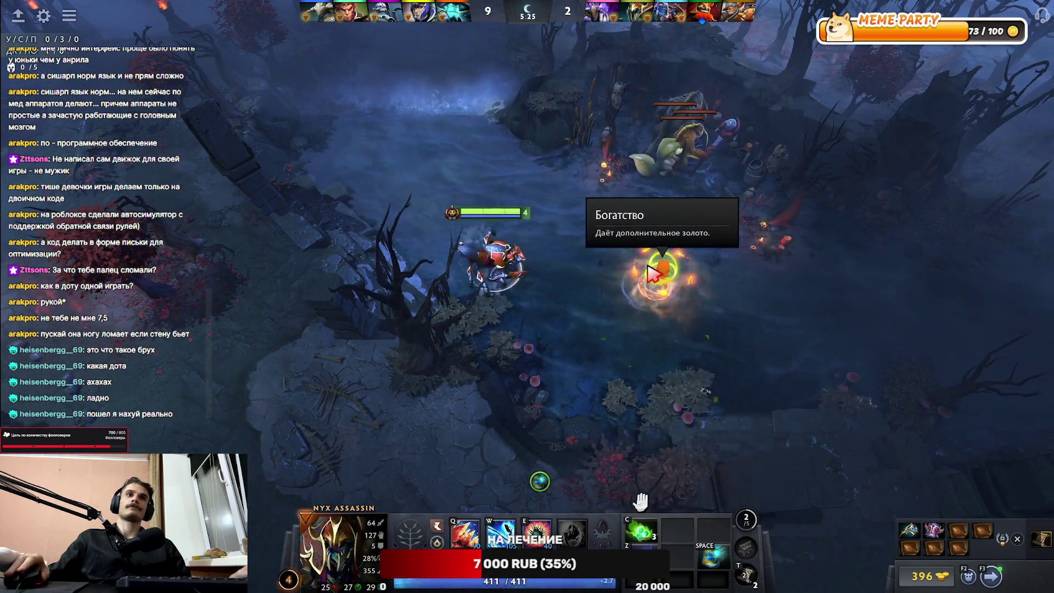
pyautogui.rightClick(654, 273)
pyautogui.rightClick(717, 195)
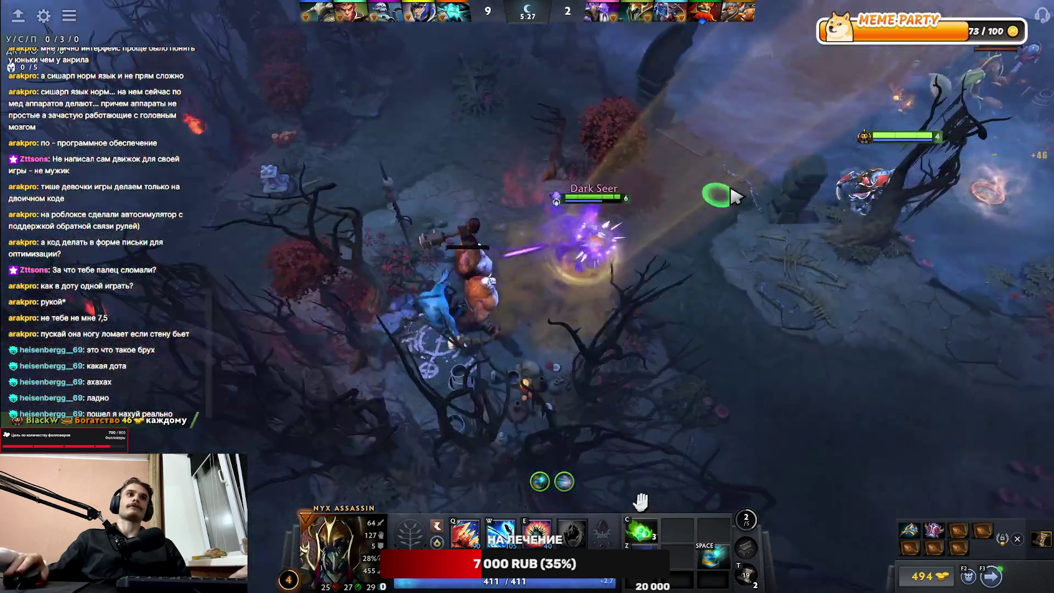
pyautogui.press('w')
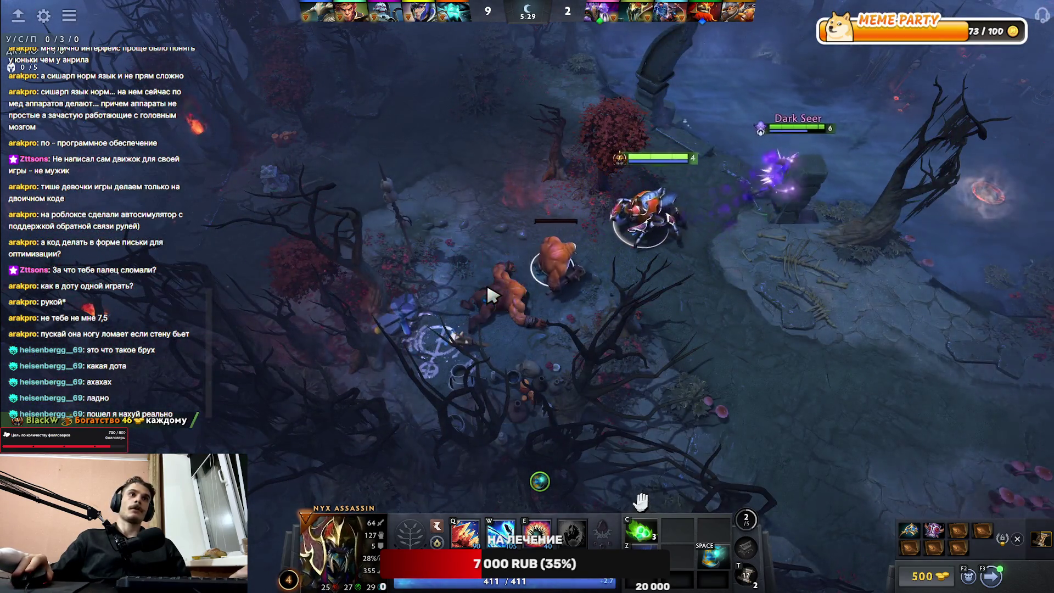
pyautogui.rightClick(567, 272)
pyautogui.rightClick(730, 343)
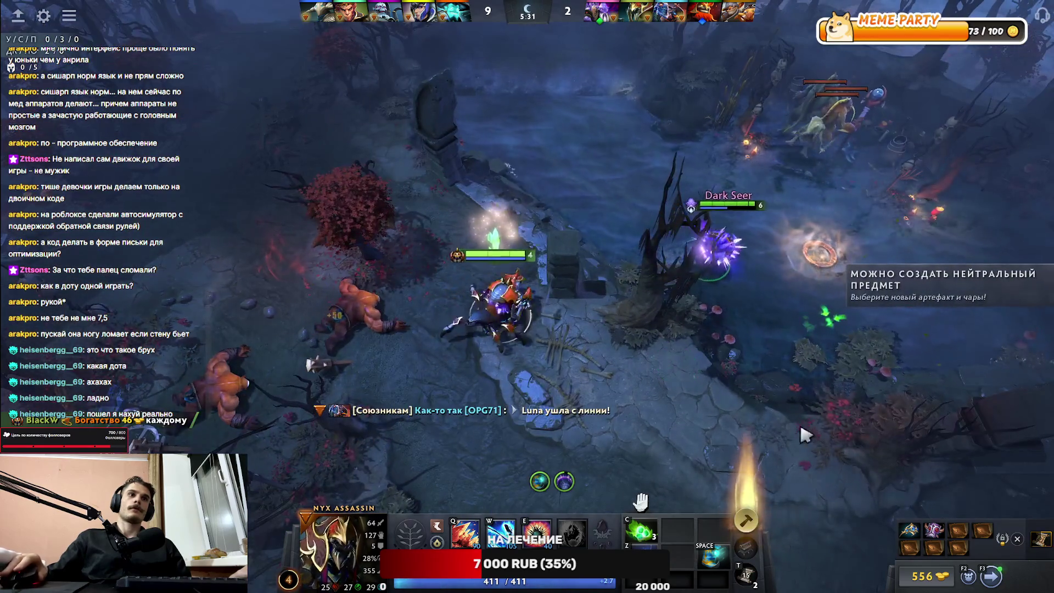
# Step: Craft the Kobold Cup neutral item with an enchantment
pyautogui.click(747, 521)
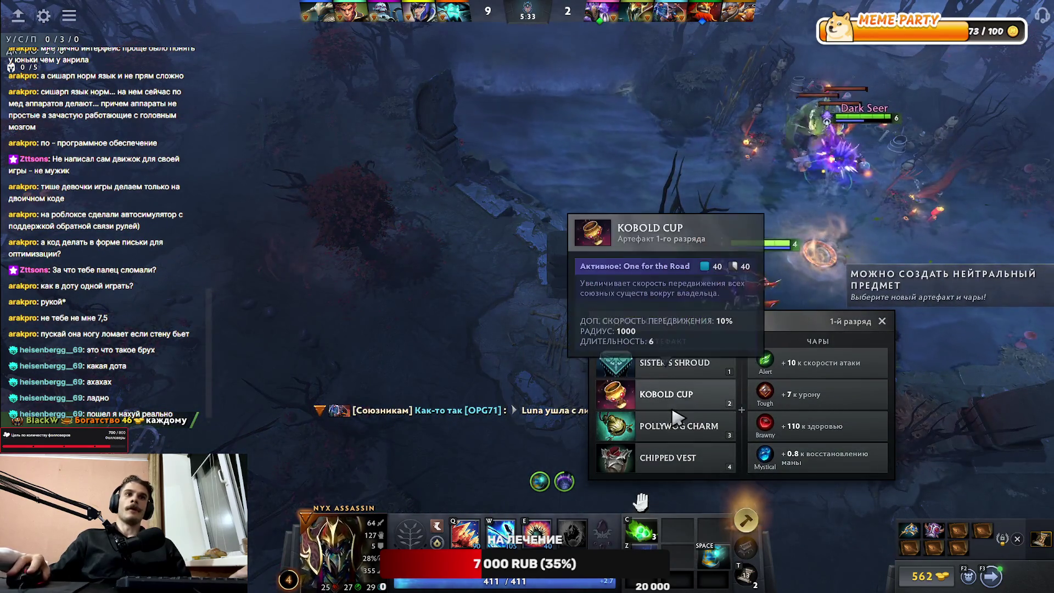
pyautogui.click(690, 396)
pyautogui.click(818, 362)
# Step: Walk Nyx up-left and across the forest
pyautogui.rightClick(565, 256)
pyautogui.rightClick(318, 195)
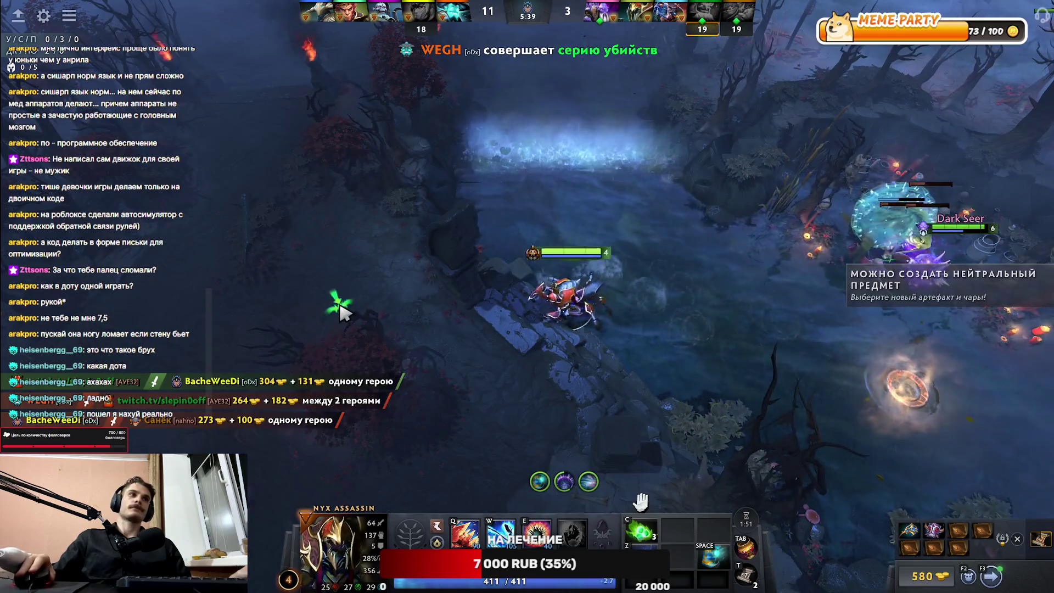
pyautogui.rightClick(535, 221)
pyautogui.rightClick(412, 164)
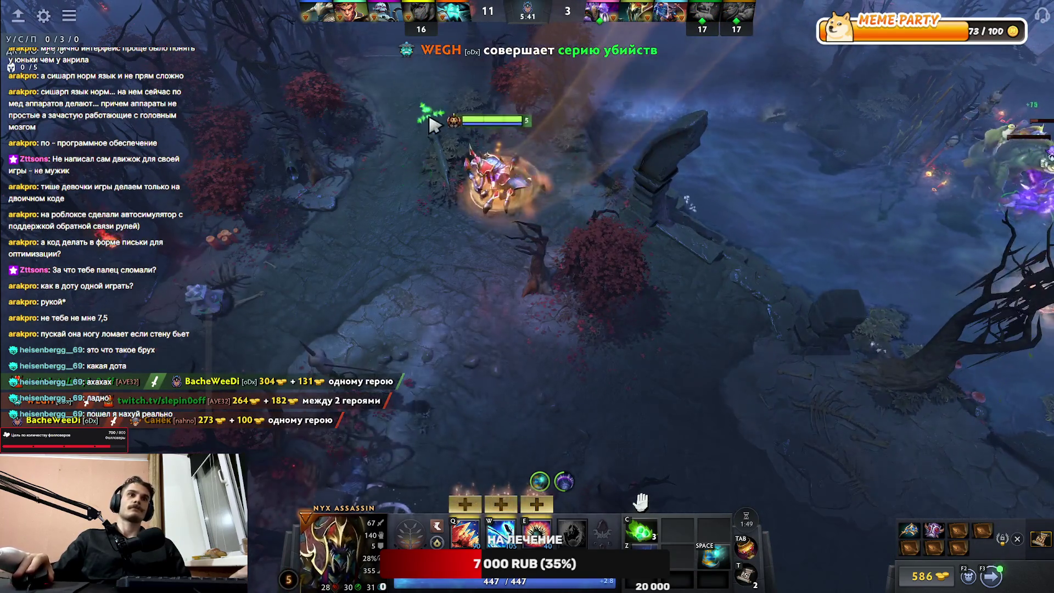
pyautogui.rightClick(475, 219)
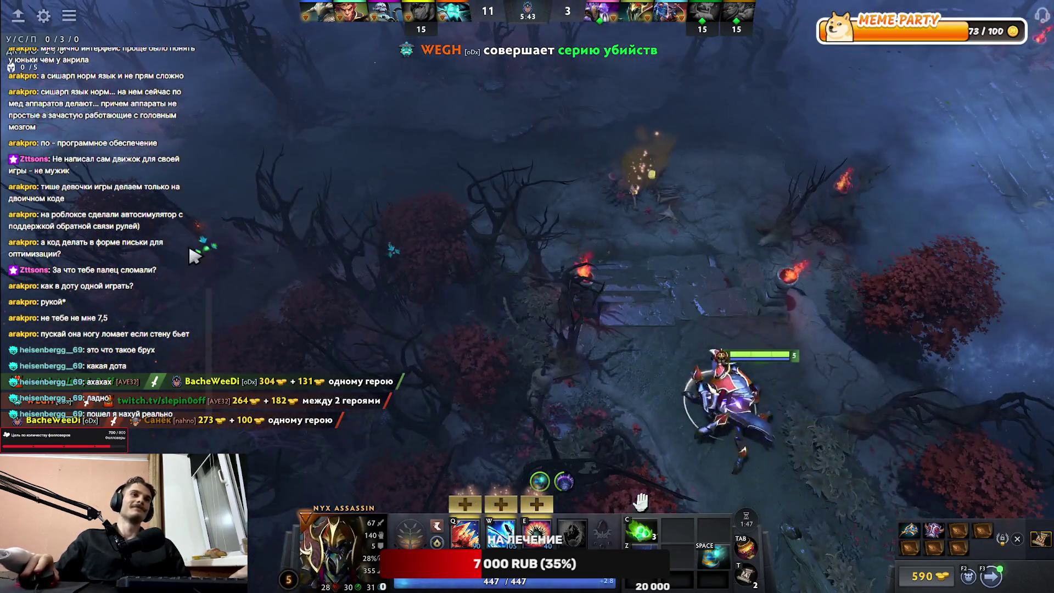
pyautogui.rightClick(364, 242)
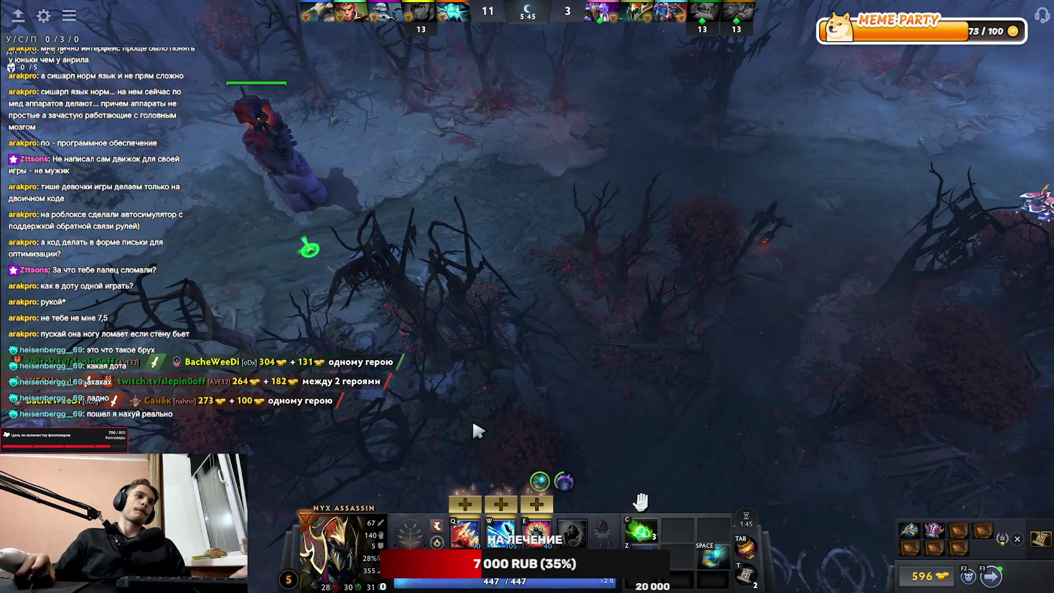
# Step: Level Mind Flare to 4 and walk Nyx up-right through the trees
pyautogui.click(500, 504)
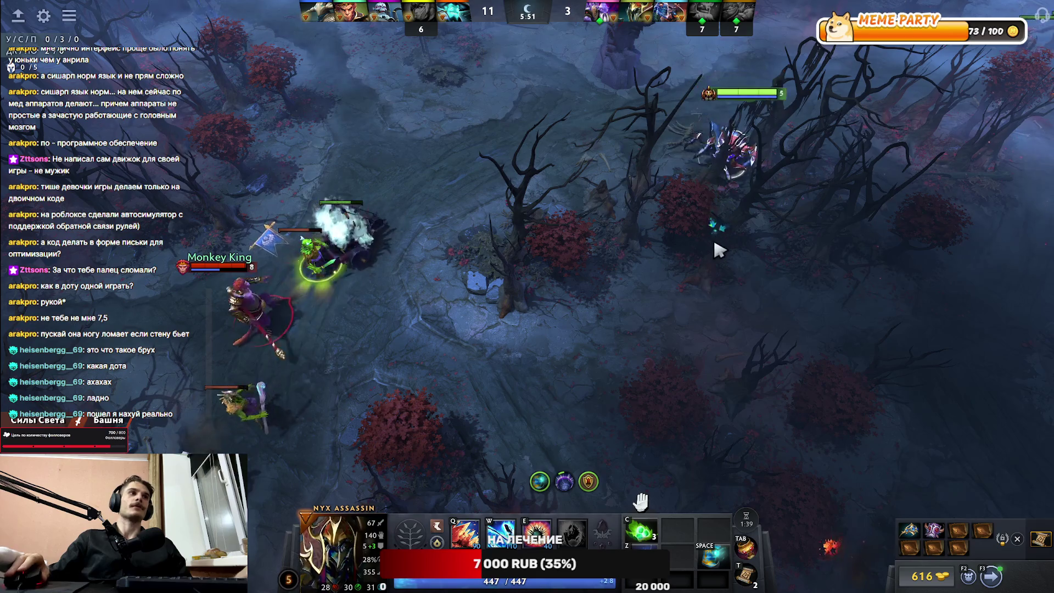
pyautogui.rightClick(714, 241)
pyautogui.rightClick(799, 151)
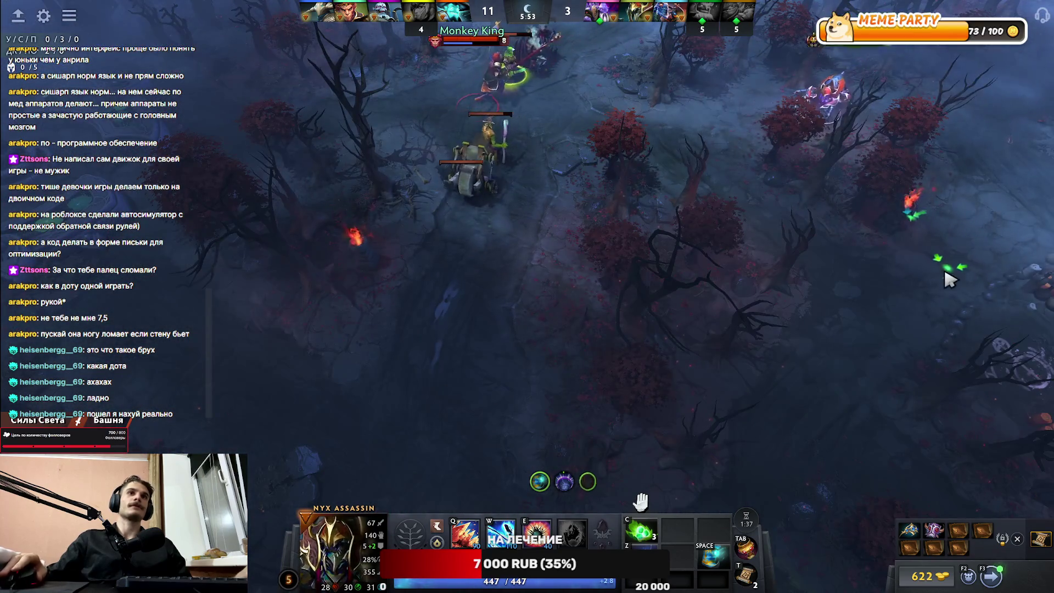
pyautogui.rightClick(878, 288)
pyautogui.rightClick(840, 302)
pyautogui.rightClick(758, 335)
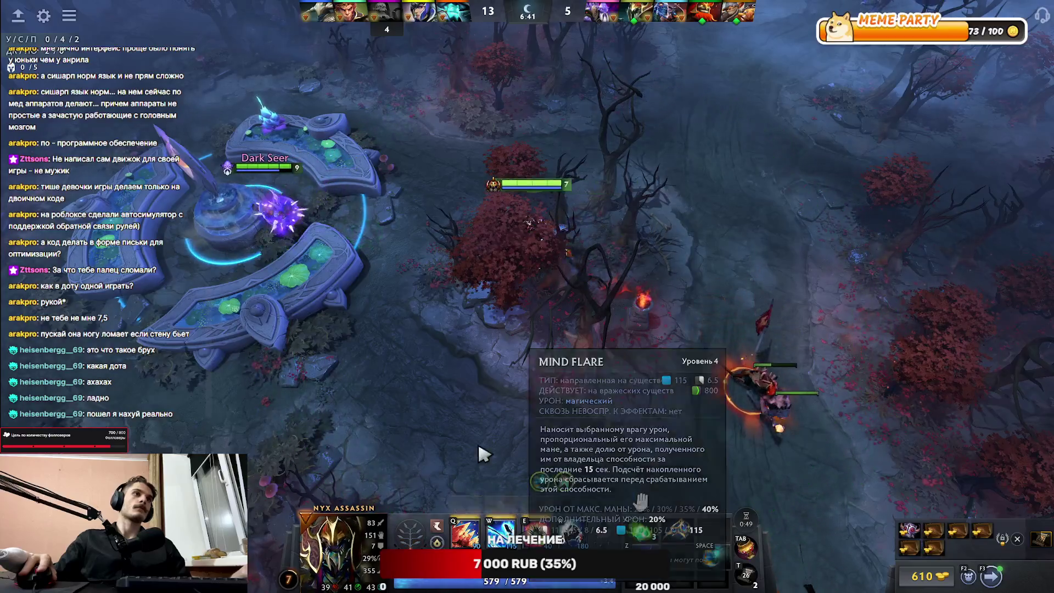
# Step: Walk Nyx out of the camp through the dark forest and Mind Flare Storm Spirit
pyautogui.rightClick(483, 310)
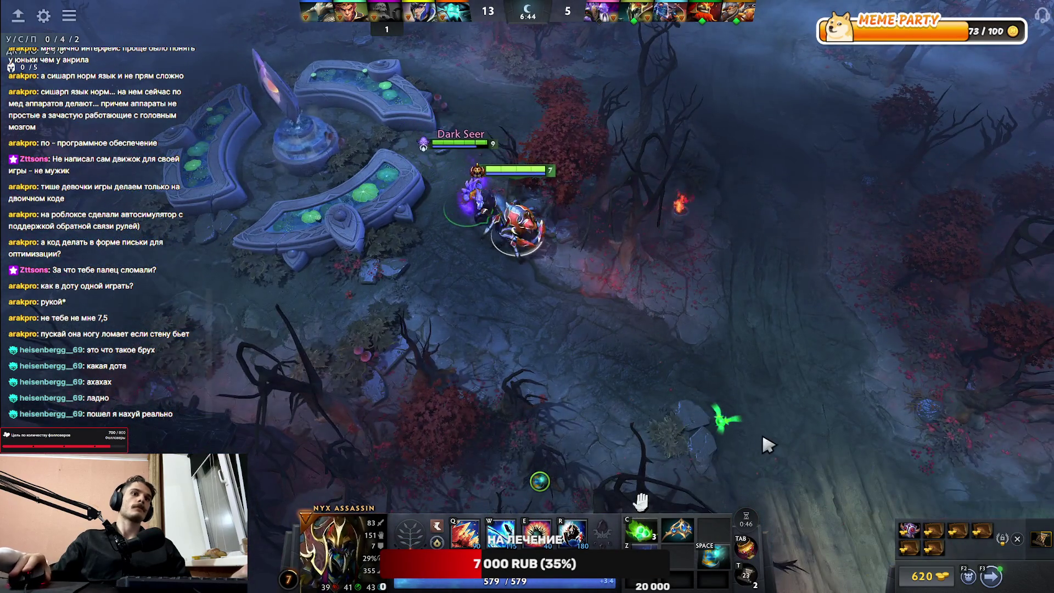
pyautogui.rightClick(772, 344)
pyautogui.rightClick(887, 328)
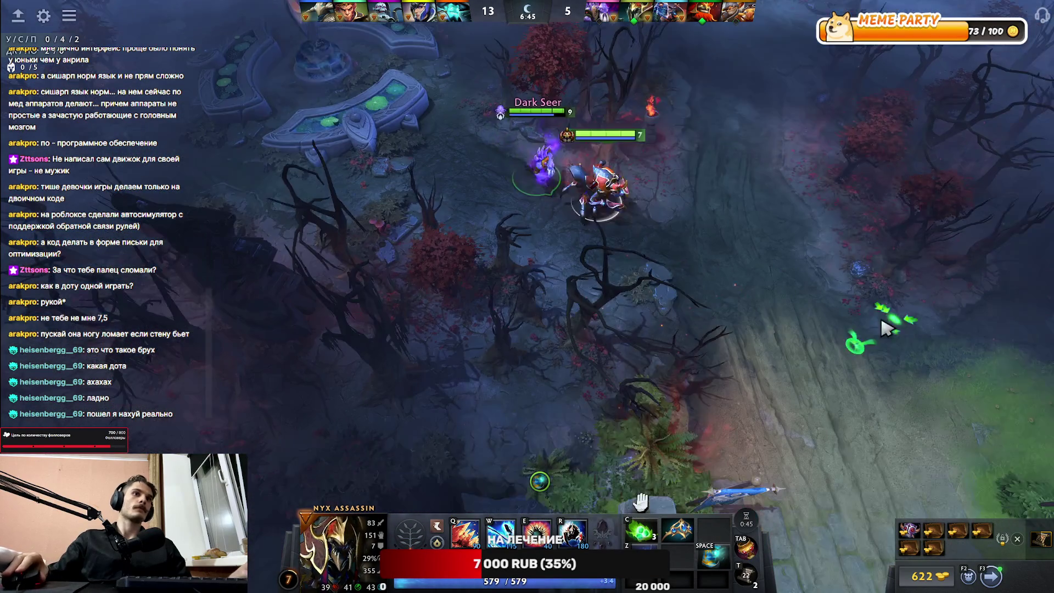
pyautogui.press('F1')
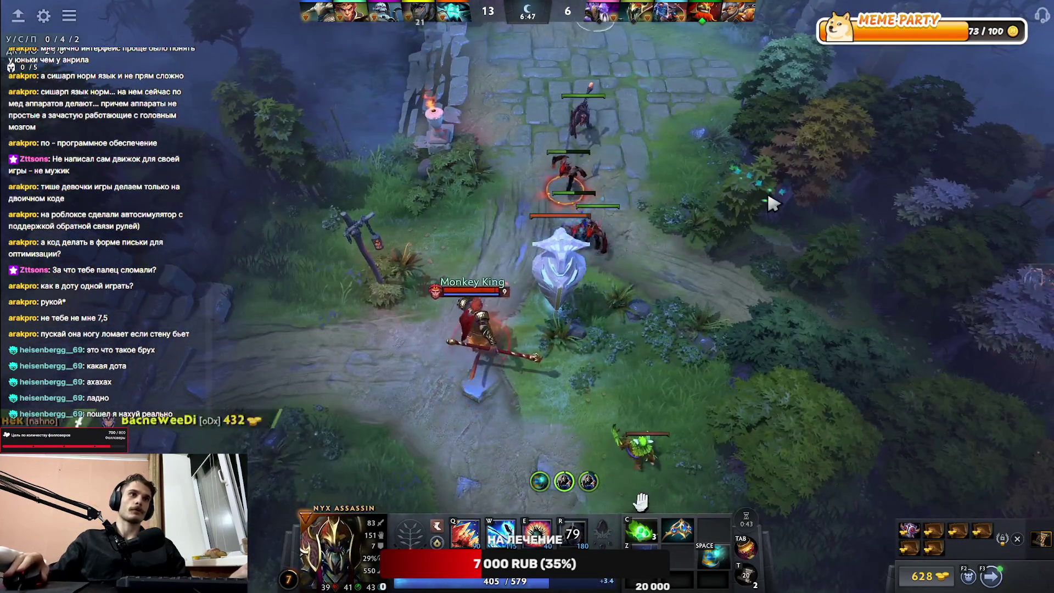
pyautogui.rightClick(797, 167)
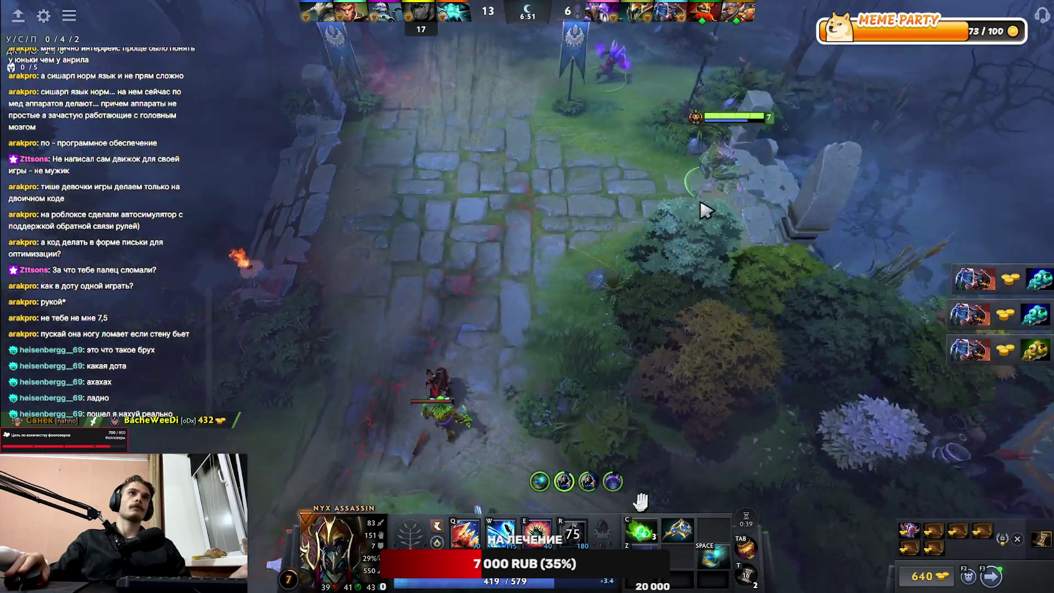
pyautogui.rightClick(818, 66)
pyautogui.rightClick(807, 183)
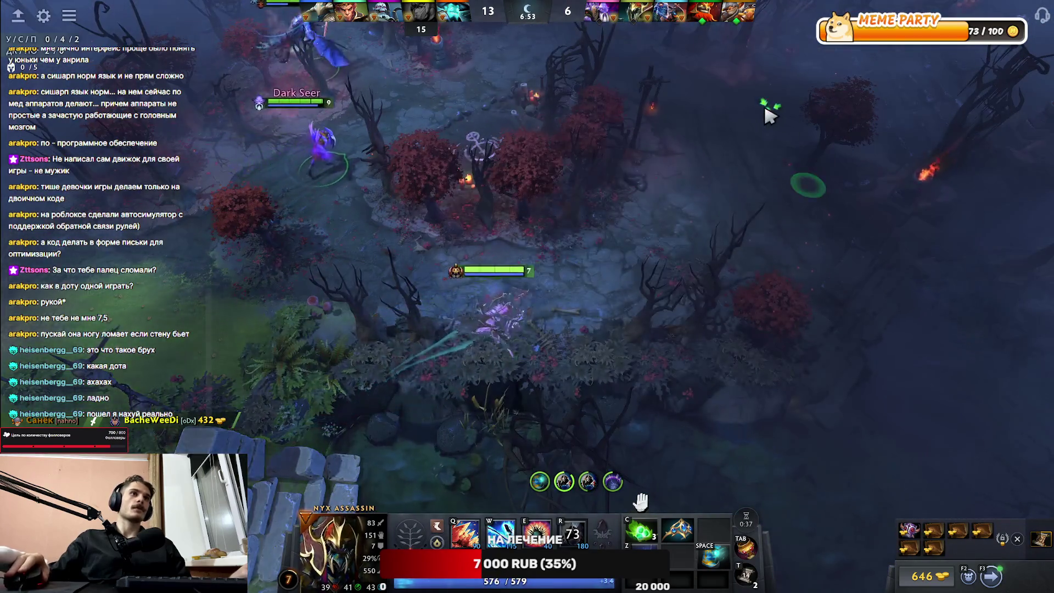
pyautogui.rightClick(655, 172)
pyautogui.rightClick(634, 215)
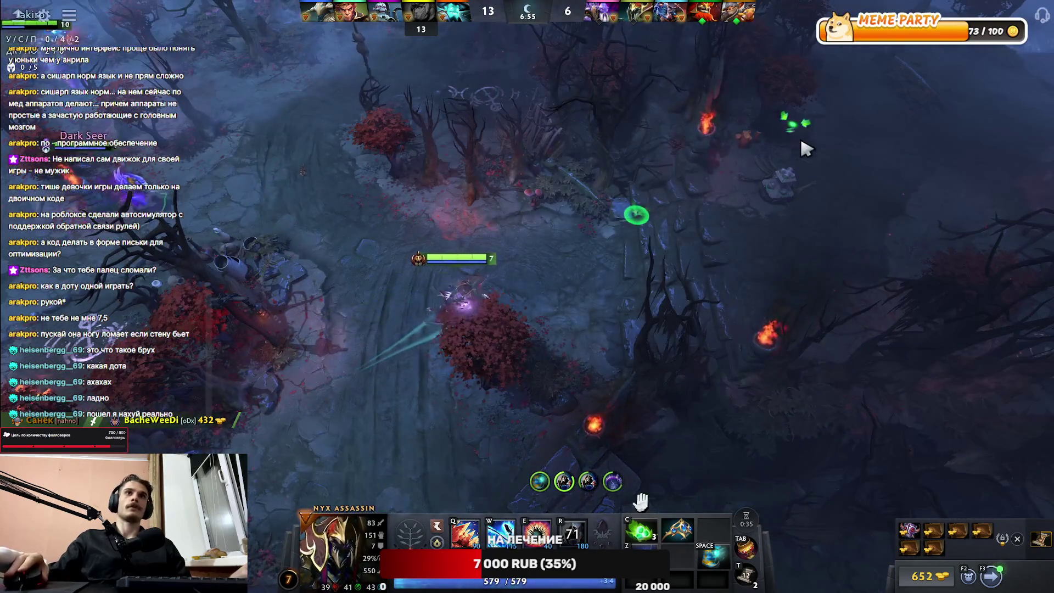
pyautogui.rightClick(780, 198)
pyautogui.rightClick(1008, 222)
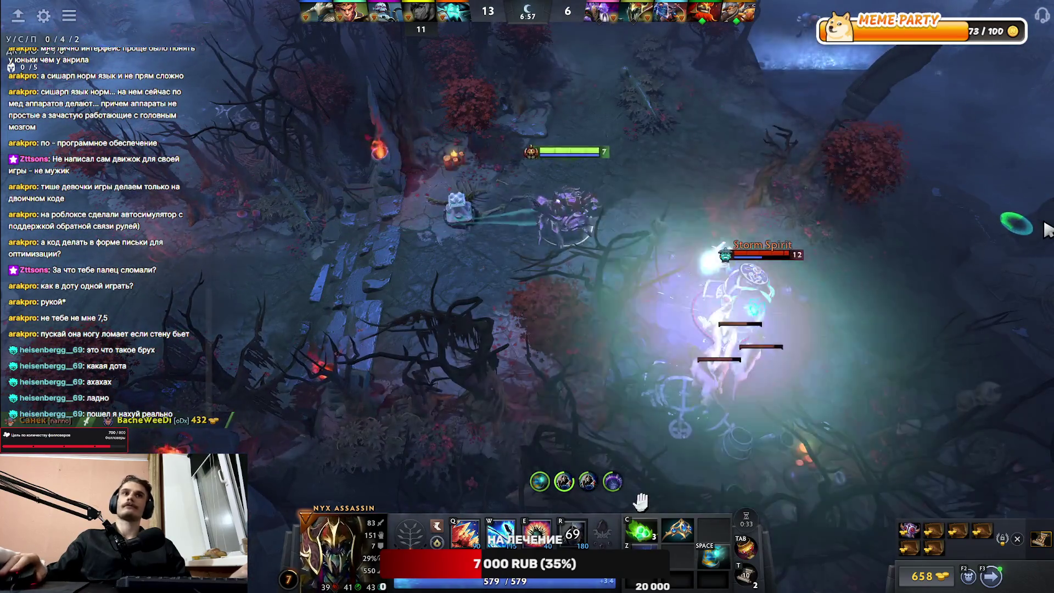
pyautogui.press('w')
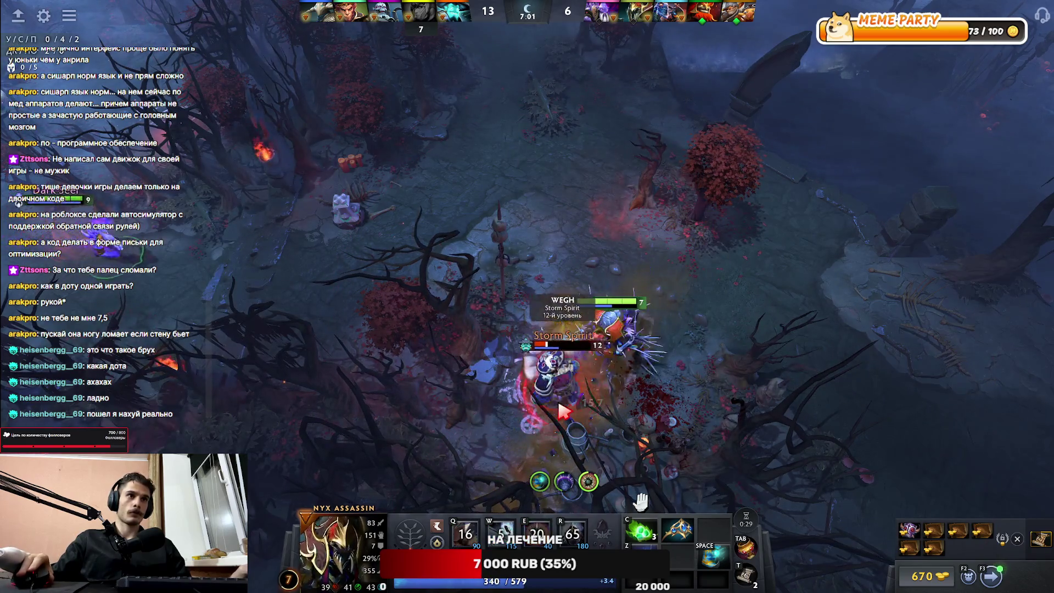
# Step: Walk Nyx back down the stone stairs past Dark Seer and along the lit lane
pyautogui.rightClick(861, 295)
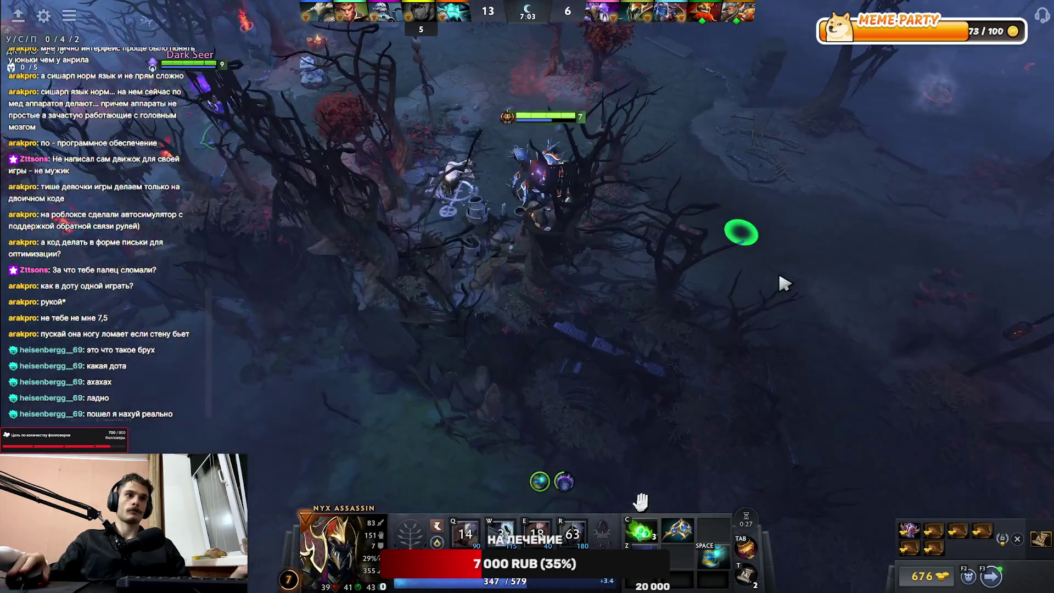
pyautogui.rightClick(856, 398)
pyautogui.rightClick(694, 207)
pyautogui.rightClick(768, 356)
pyautogui.rightClick(640, 231)
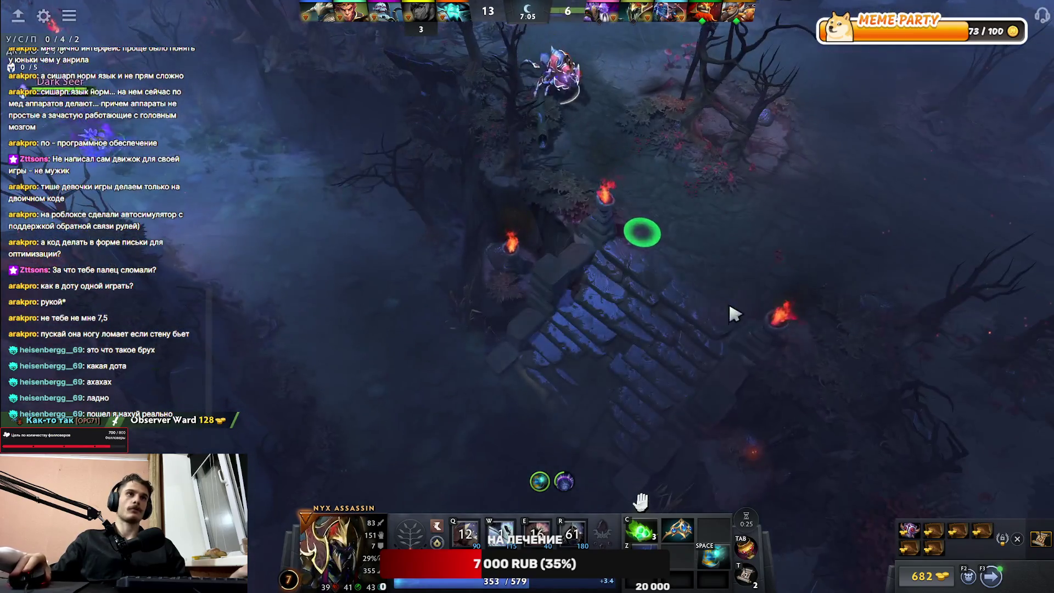
pyautogui.rightClick(718, 261)
pyautogui.rightClick(704, 228)
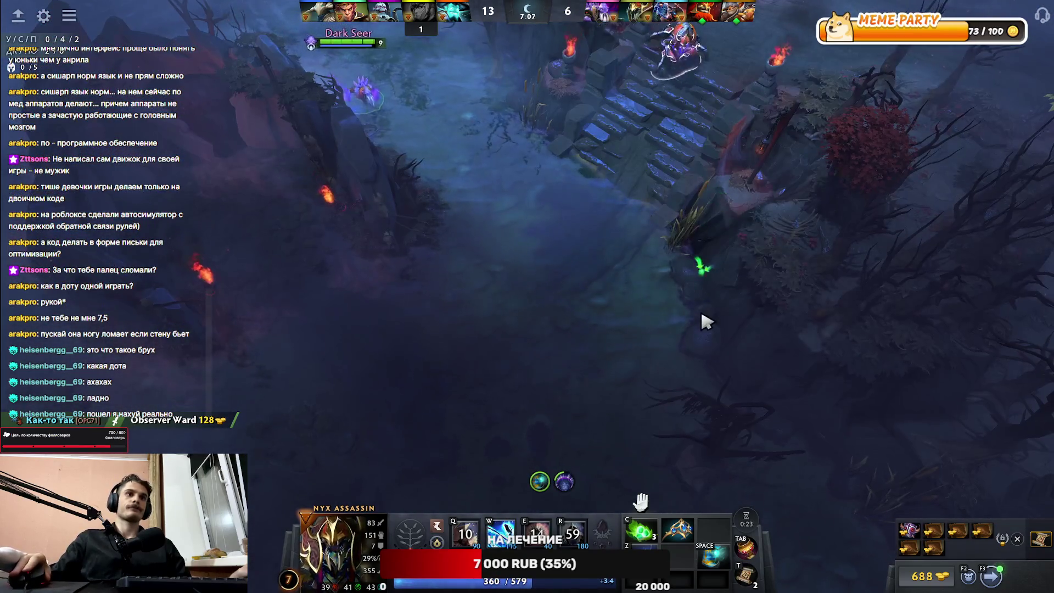
pyautogui.rightClick(704, 285)
pyautogui.rightClick(689, 242)
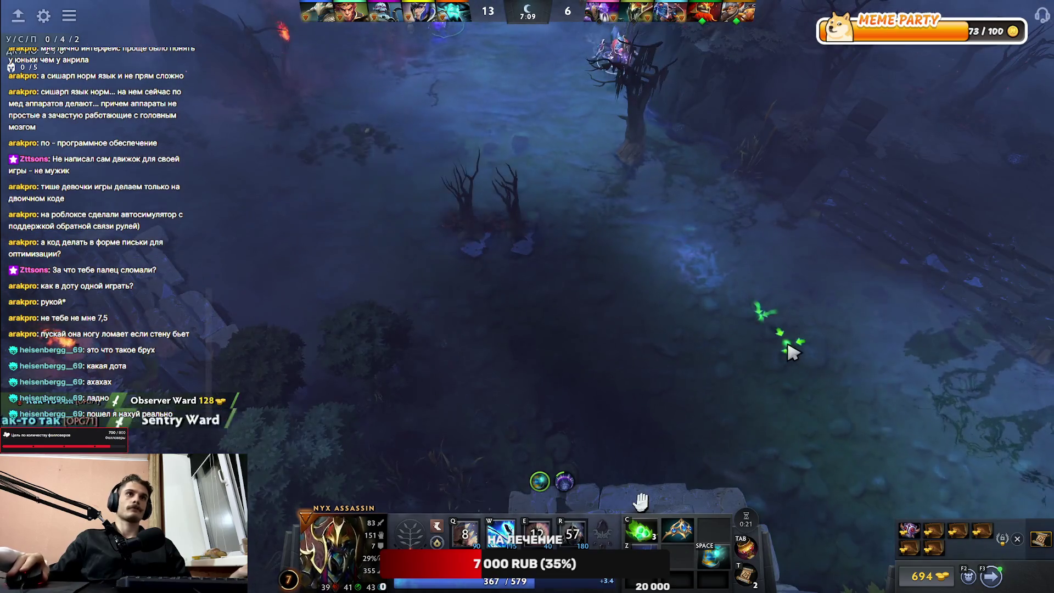
pyautogui.rightClick(752, 414)
pyautogui.rightClick(667, 142)
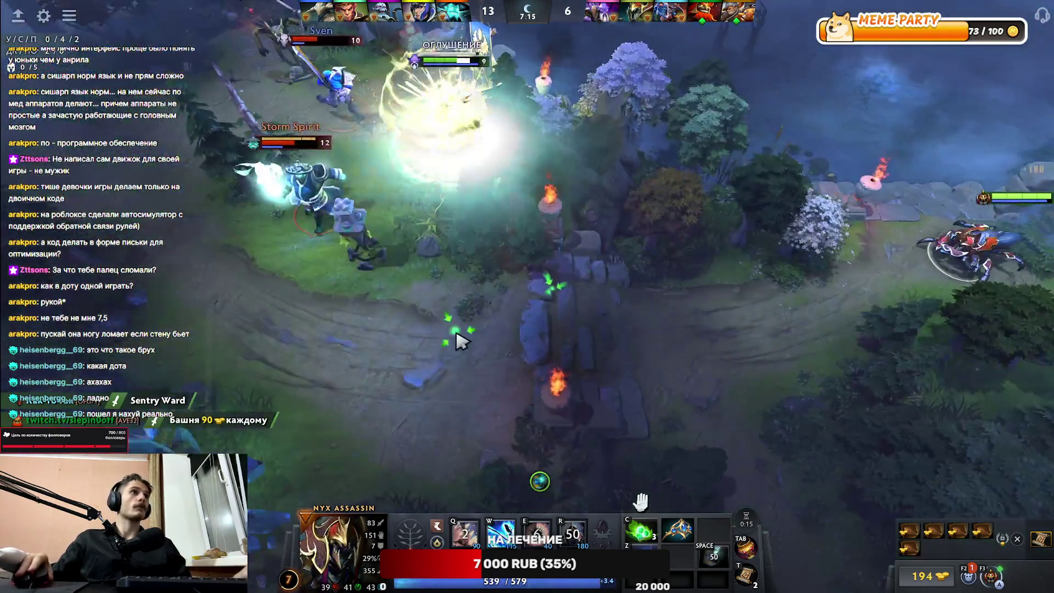
# Step: Close in on Storm Spirit and chain Impale, Mind Flare and Spiked Carapace for the kill
pyautogui.rightClick(460, 335)
pyautogui.rightClick(451, 224)
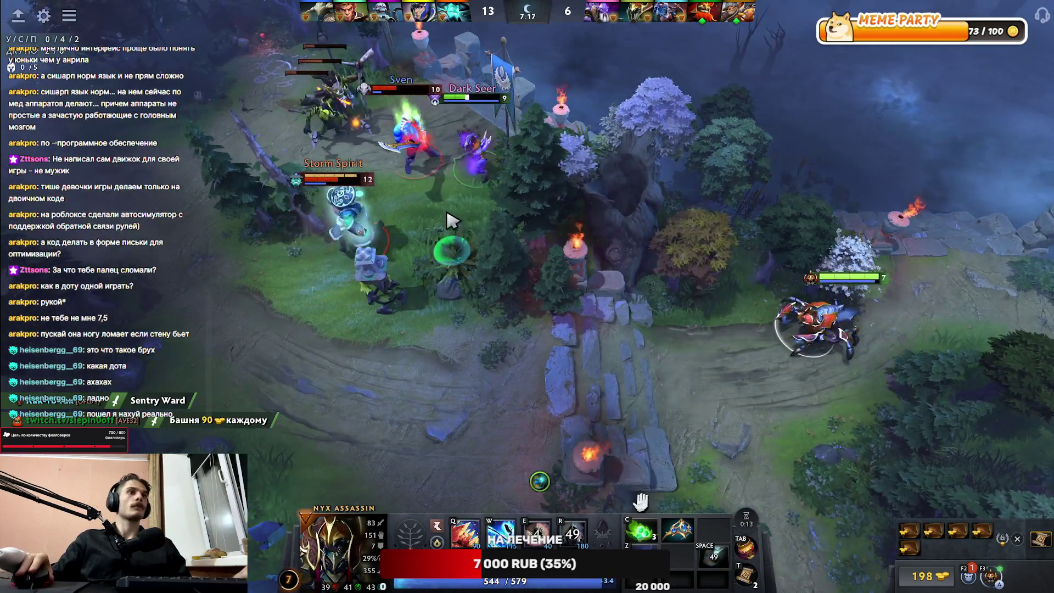
pyautogui.rightClick(439, 167)
pyautogui.press('q')
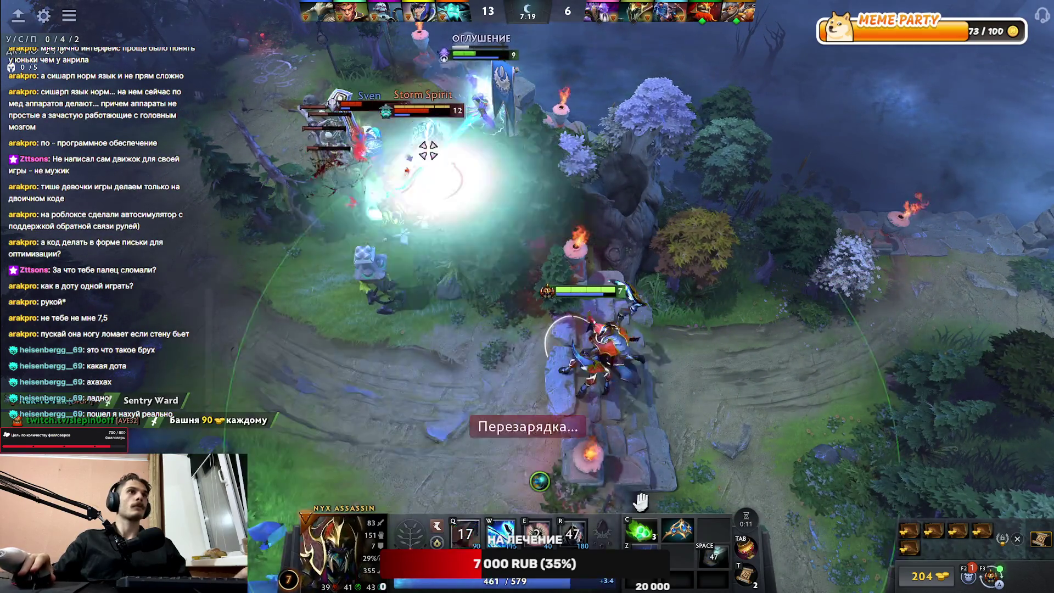
pyautogui.press('w')
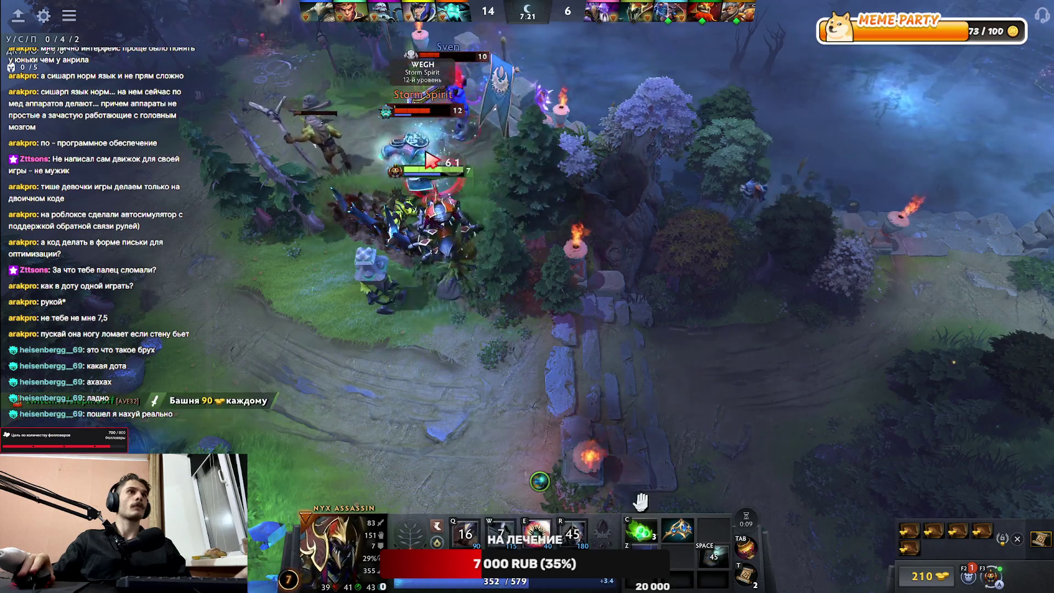
pyautogui.press('e')
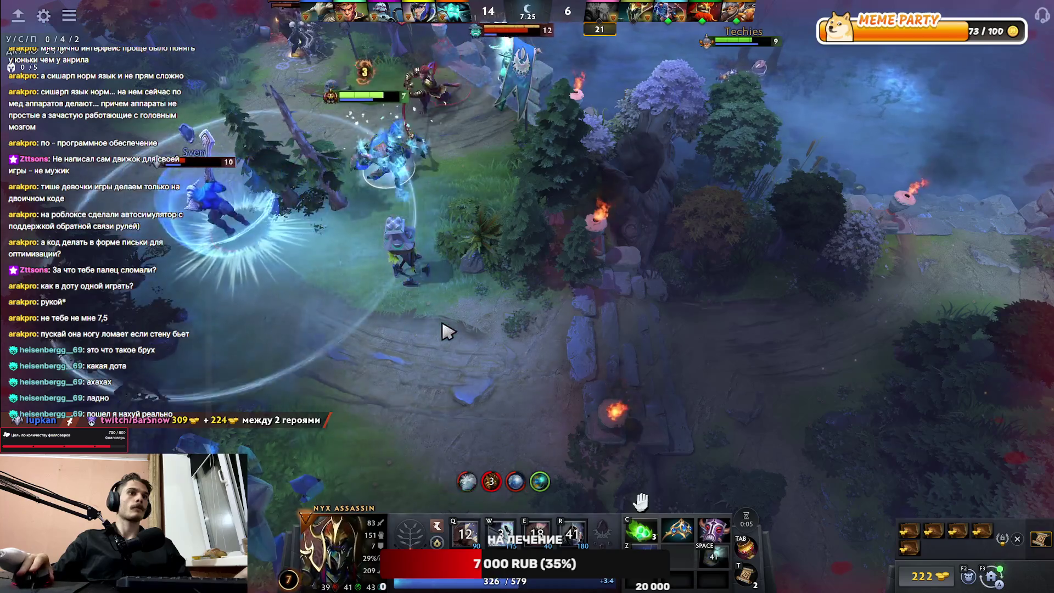
pyautogui.rightClick(623, 378)
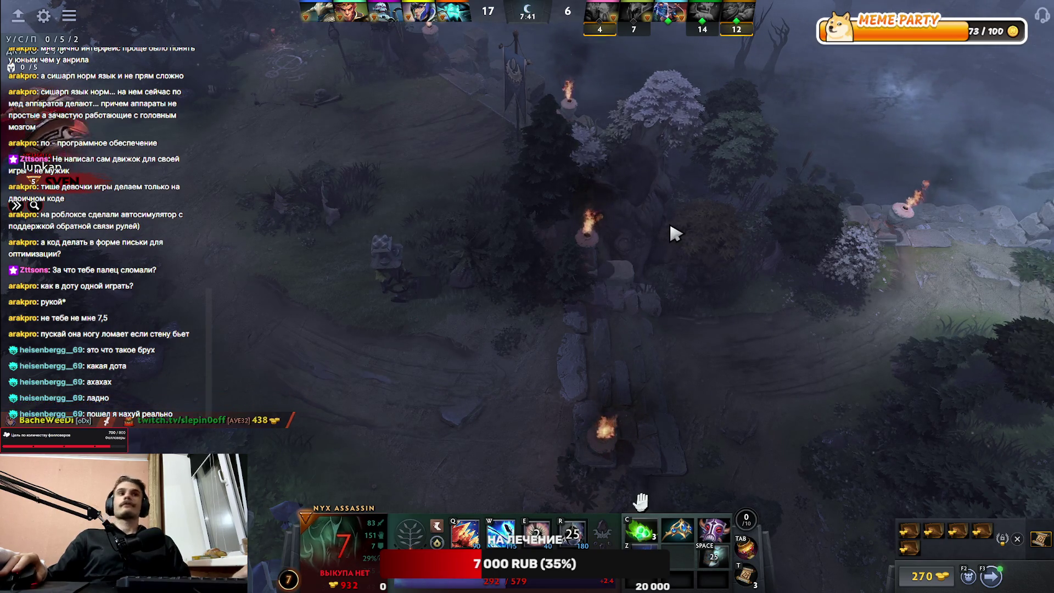
# Step: Watch the Monkey King fight while dead, then re-centre and walk Nyx out of the fountain
pyautogui.press('Left')
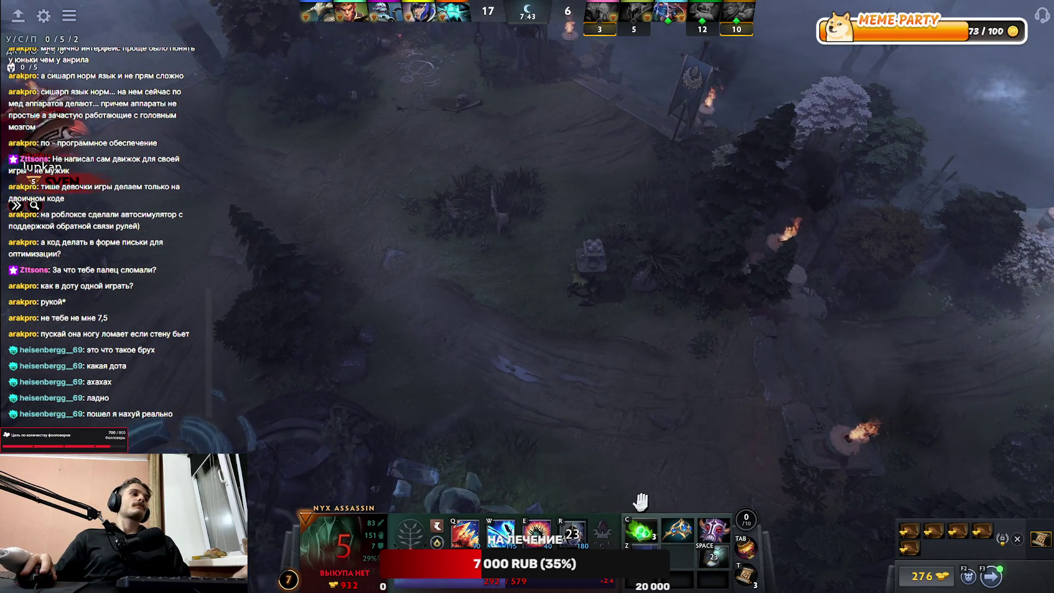
pyautogui.press('F1')
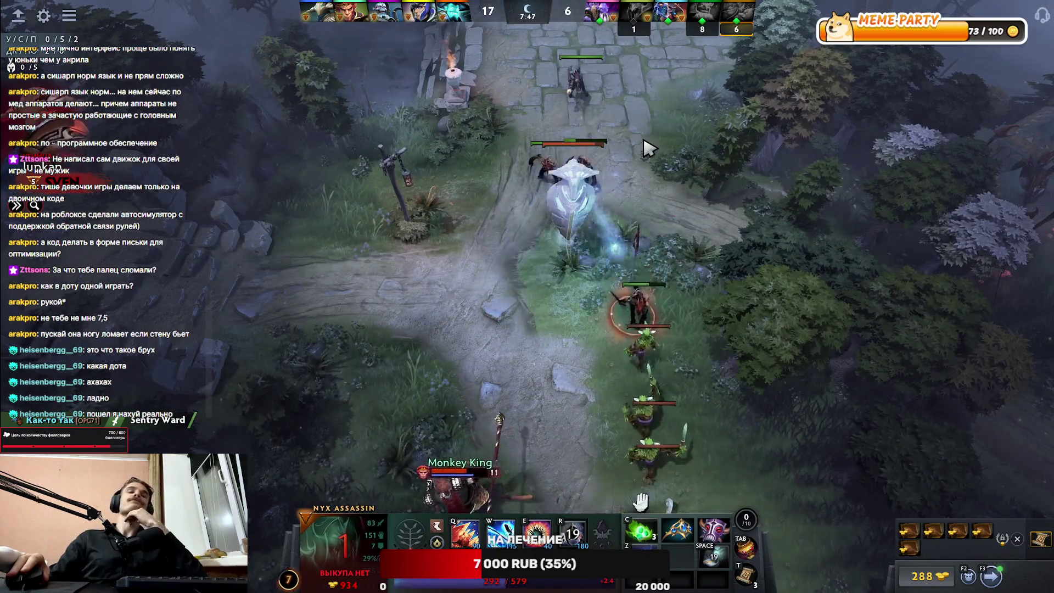
pyautogui.press('F1')
pyautogui.press('F1')
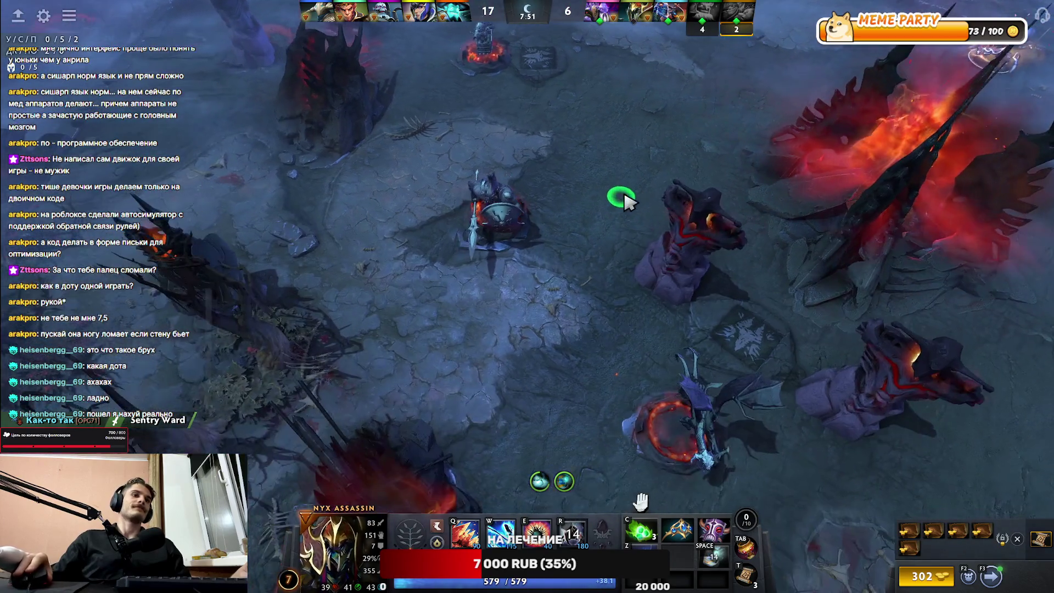
pyautogui.rightClick(580, 202)
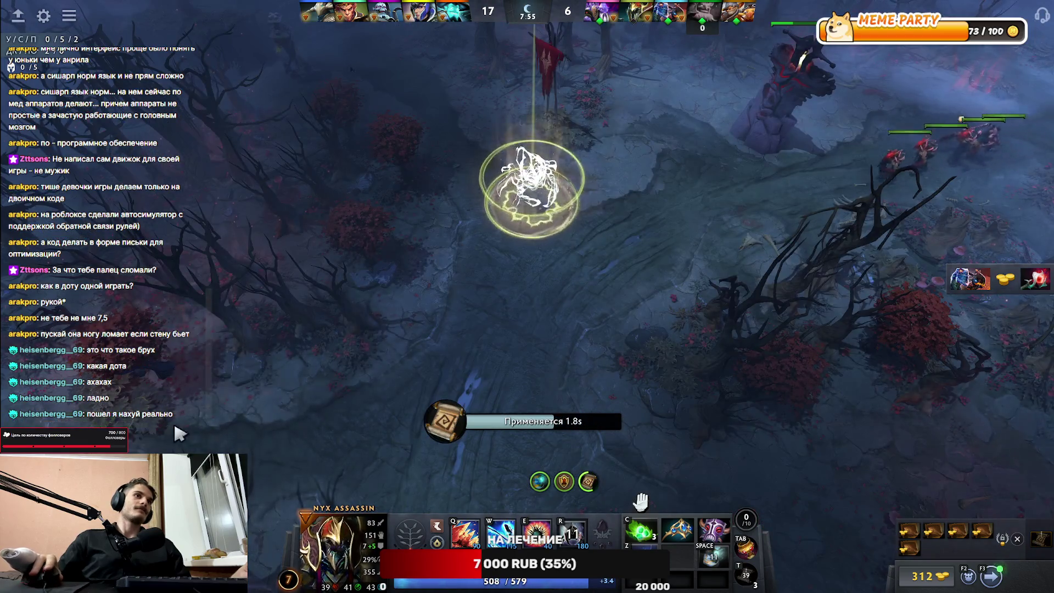
# Step: After teleporting, walk Nyx through the night forest with Jakiro toward the lane
pyautogui.press('F1')
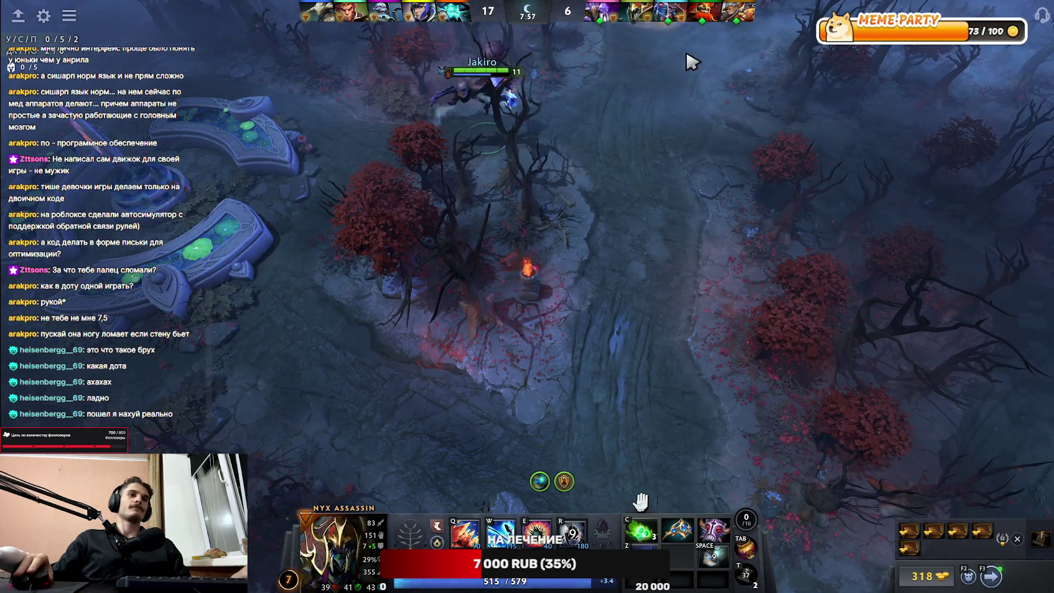
pyautogui.press('F1')
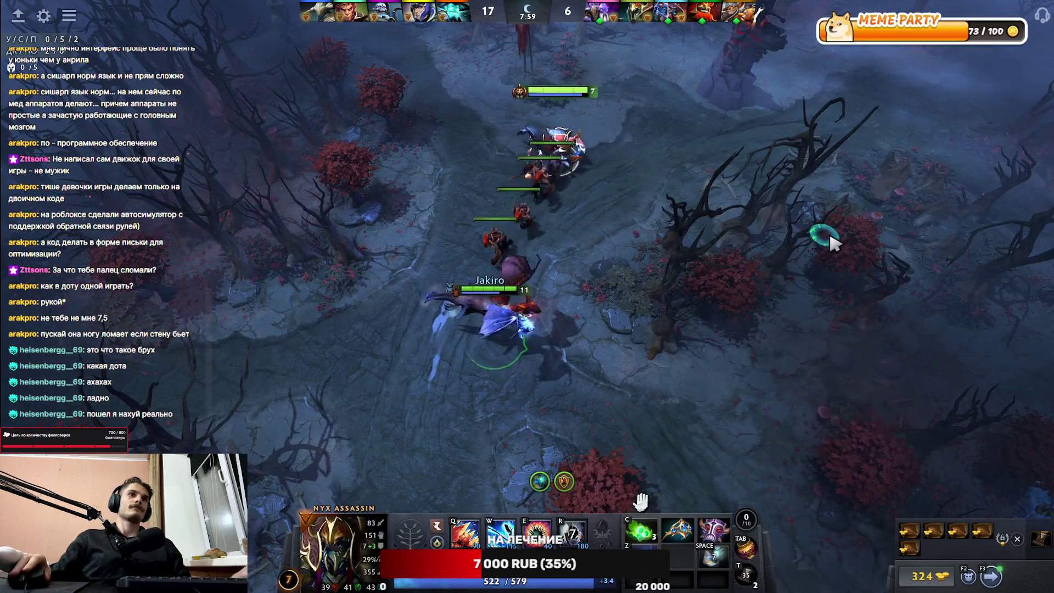
pyautogui.press('F1')
pyautogui.rightClick(883, 318)
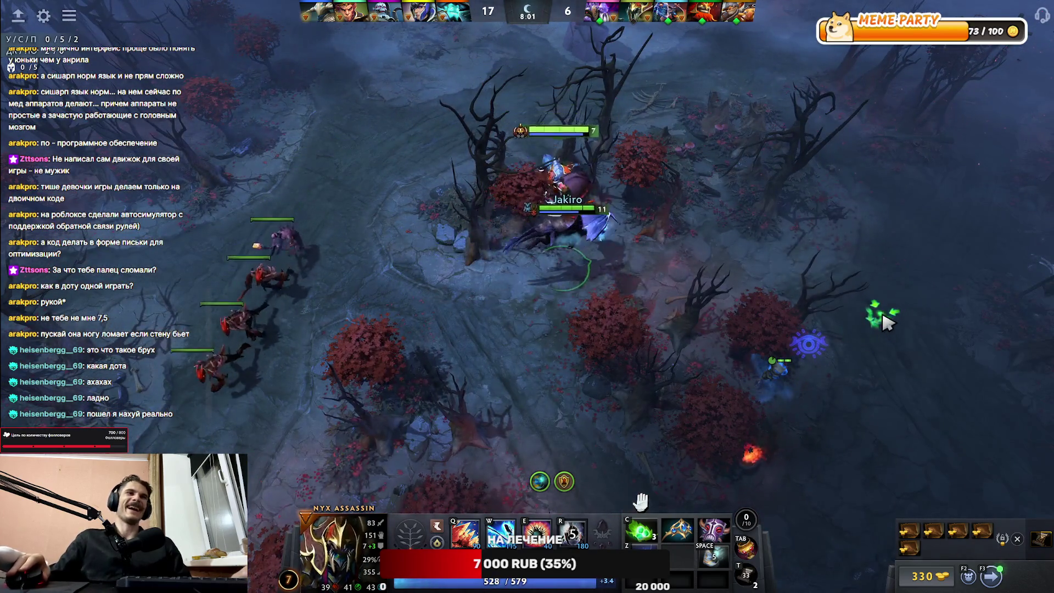
pyautogui.press('F1')
pyautogui.rightClick(719, 270)
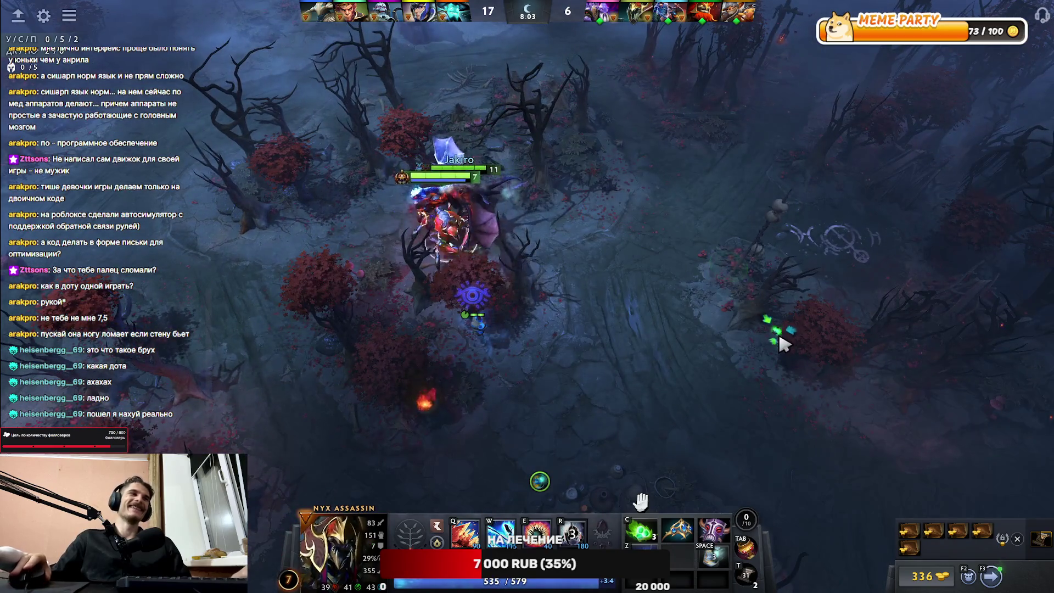
pyautogui.press('F1')
pyautogui.rightClick(895, 291)
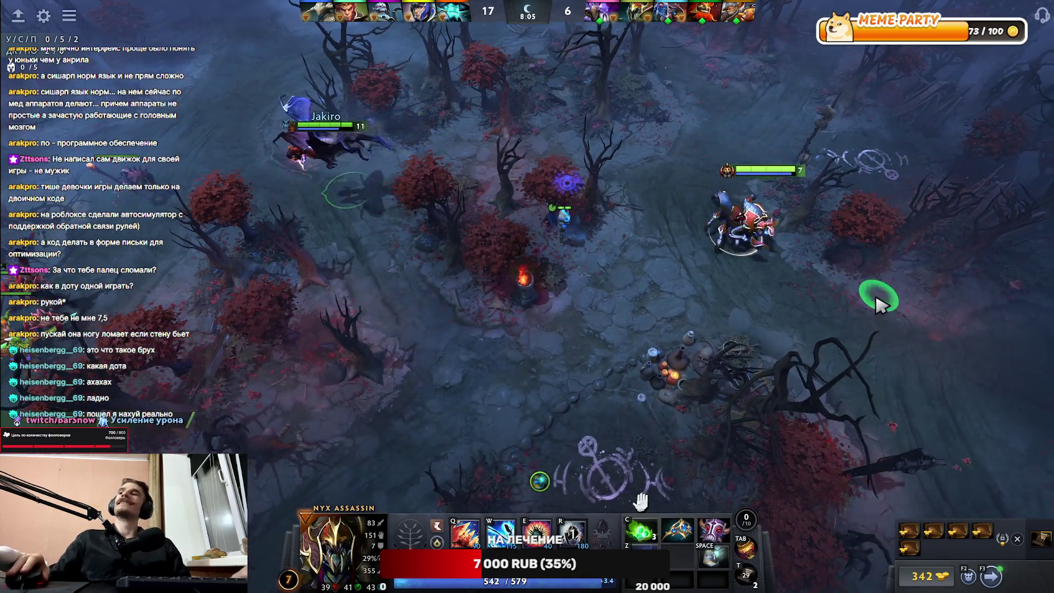
pyautogui.rightClick(415, 329)
pyautogui.press('F1')
pyautogui.rightClick(631, 194)
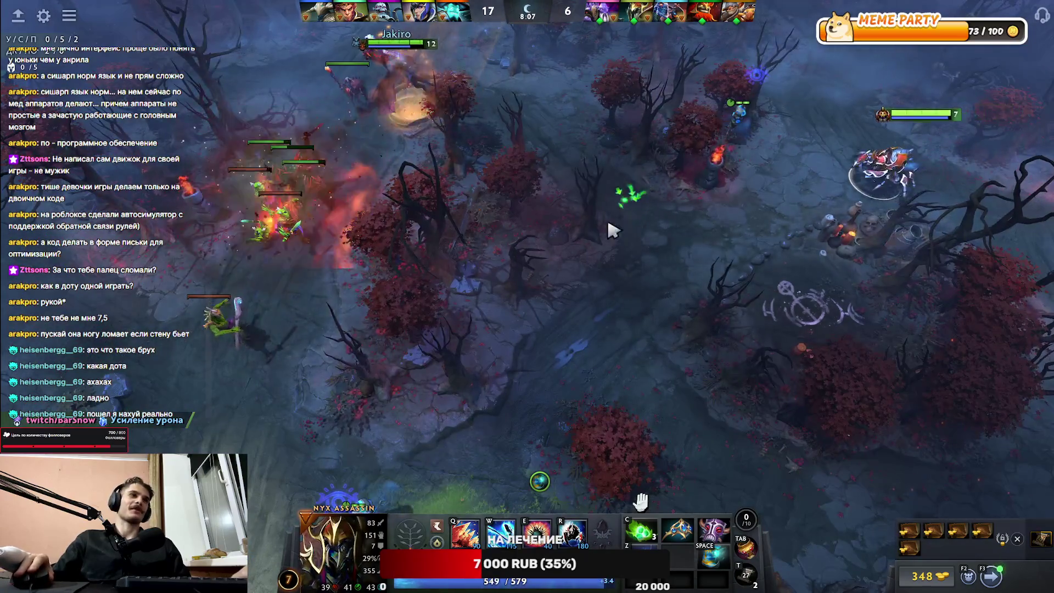
pyautogui.press('F1')
pyautogui.rightClick(697, 185)
# Step: Turn Nyx invisible with Vendetta and keep moving across the forest to the grassy area
pyautogui.press('r')
pyautogui.rightClick(554, 213)
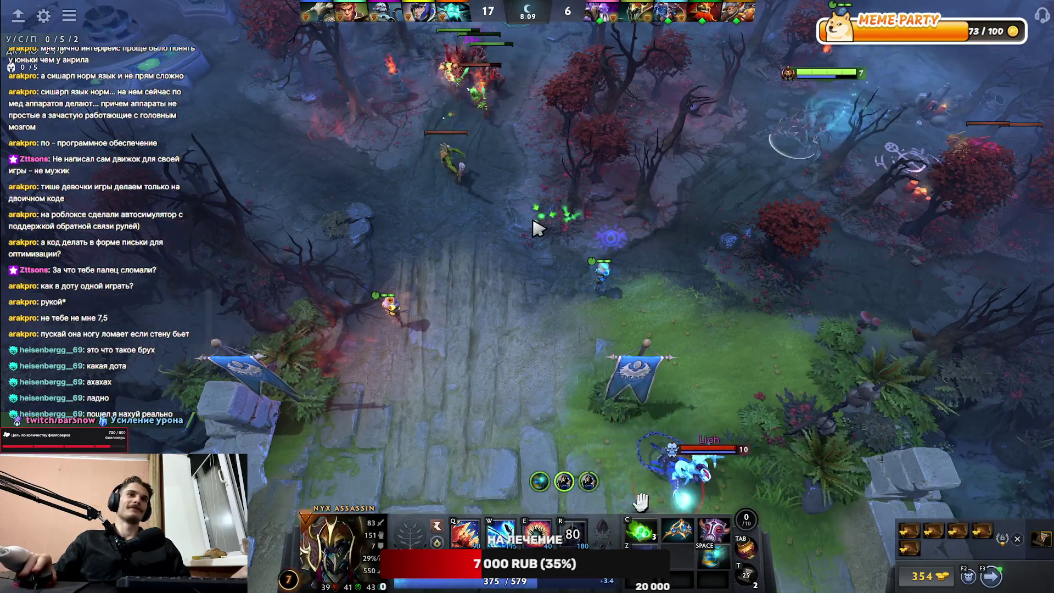
pyautogui.press('F1')
pyautogui.rightClick(445, 295)
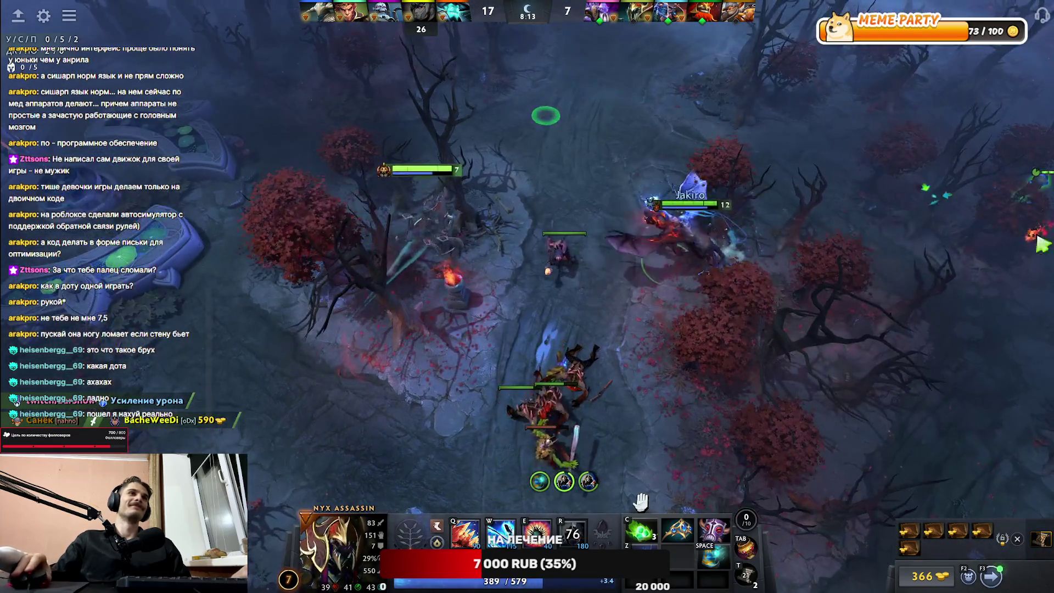
pyautogui.rightClick(733, 238)
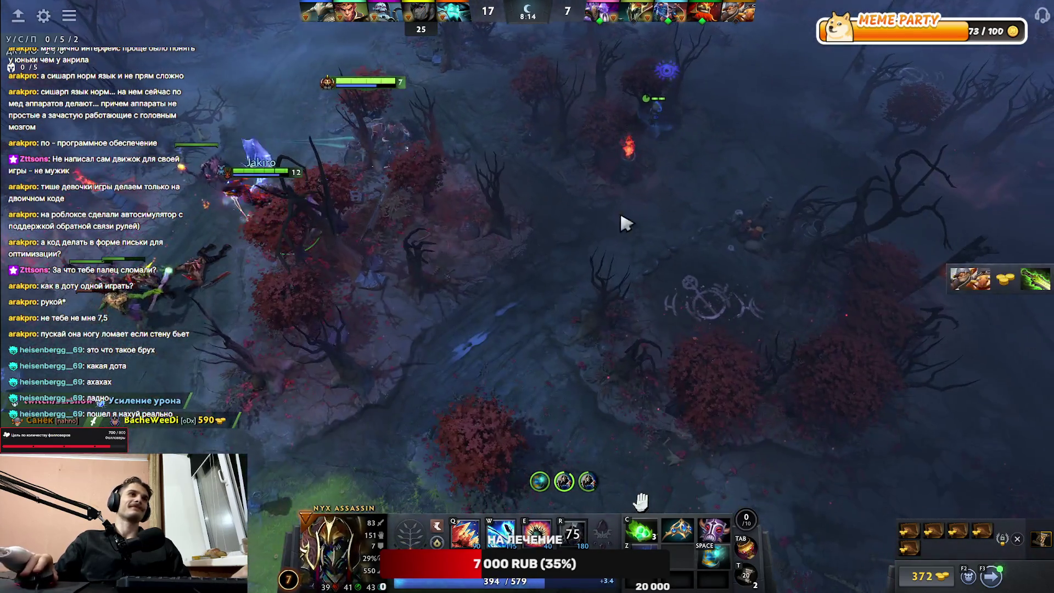
pyautogui.rightClick(546, 262)
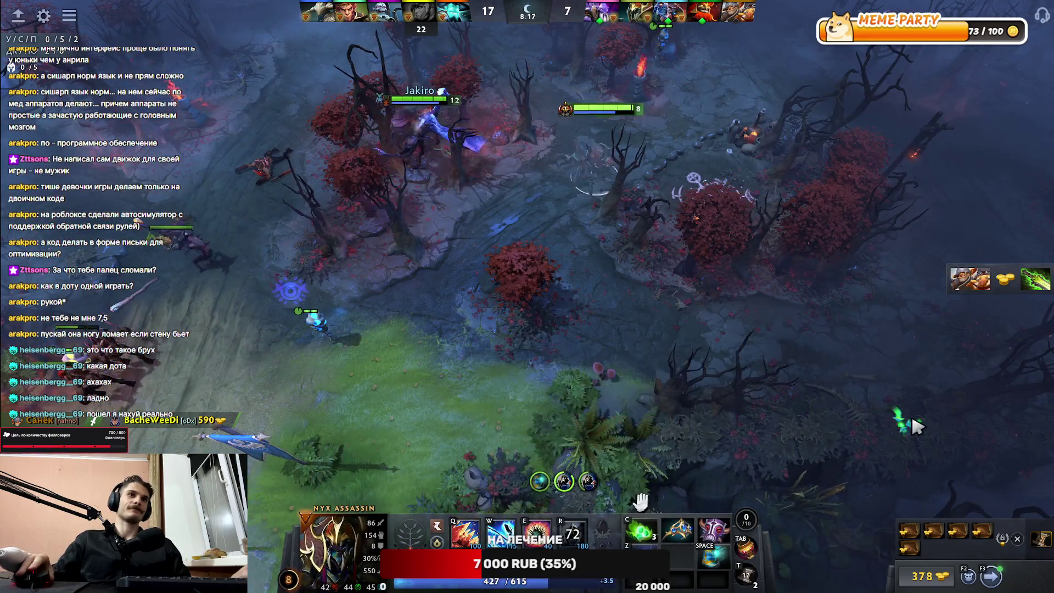
# Step: Walk Nyx onto the stone lane and up toward Jakiro at the river bridge
pyautogui.rightClick(842, 418)
pyautogui.rightClick(749, 391)
pyautogui.rightClick(629, 371)
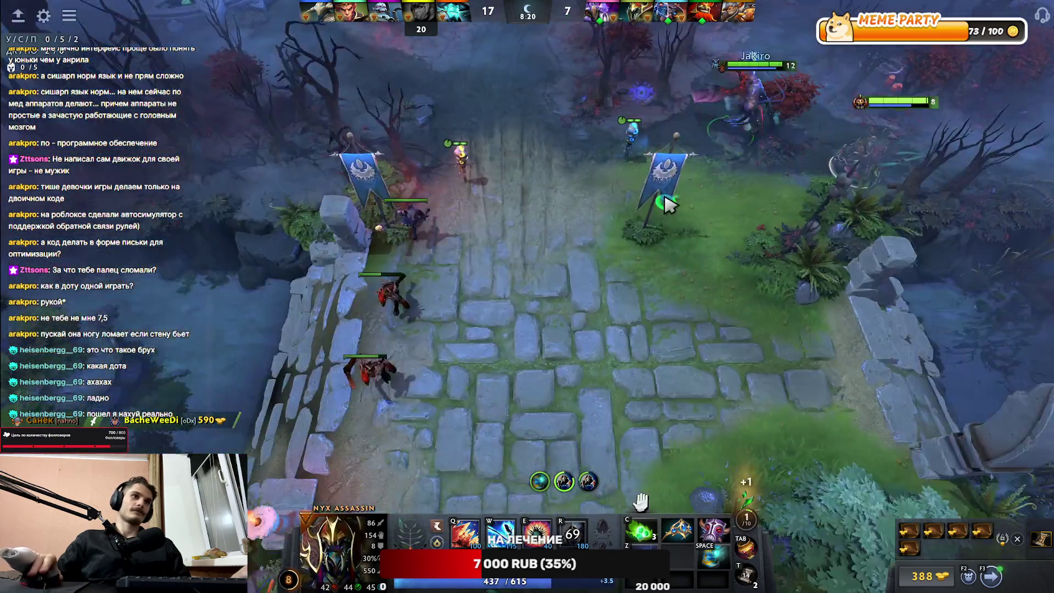
pyautogui.rightClick(678, 156)
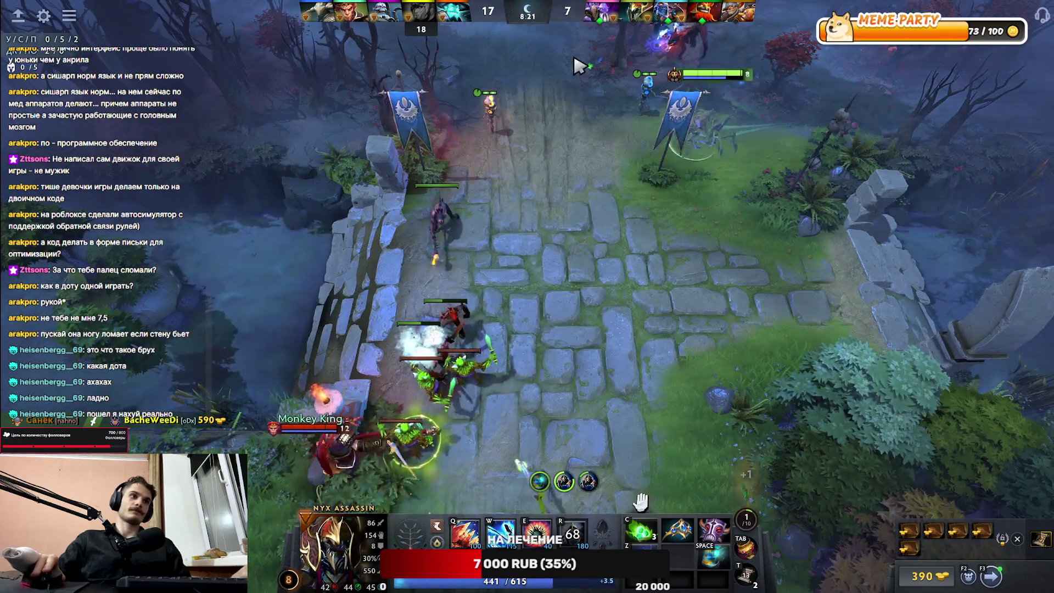
pyautogui.rightClick(572, 128)
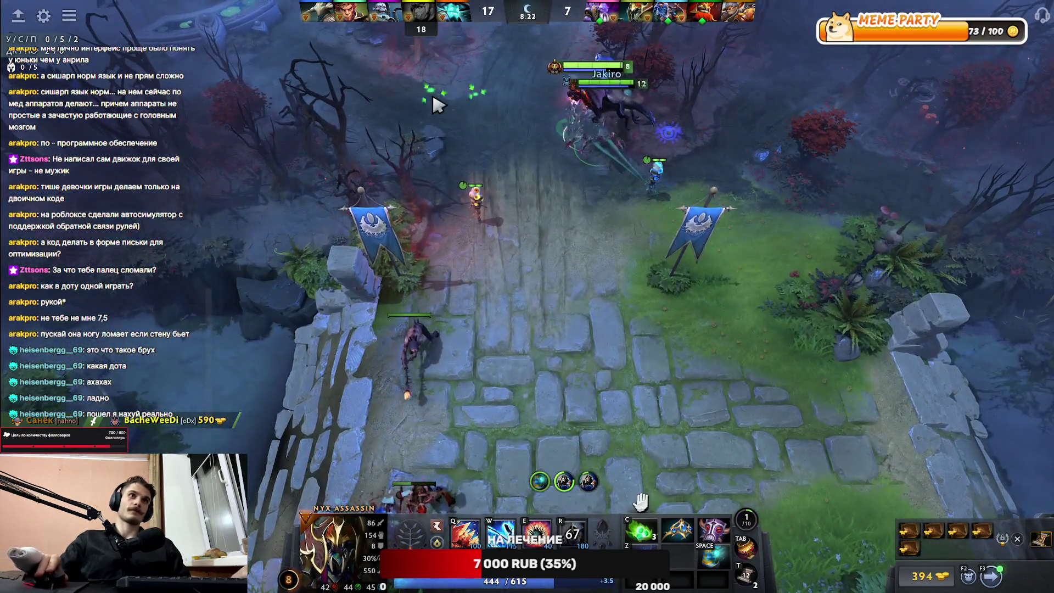
pyautogui.rightClick(489, 108)
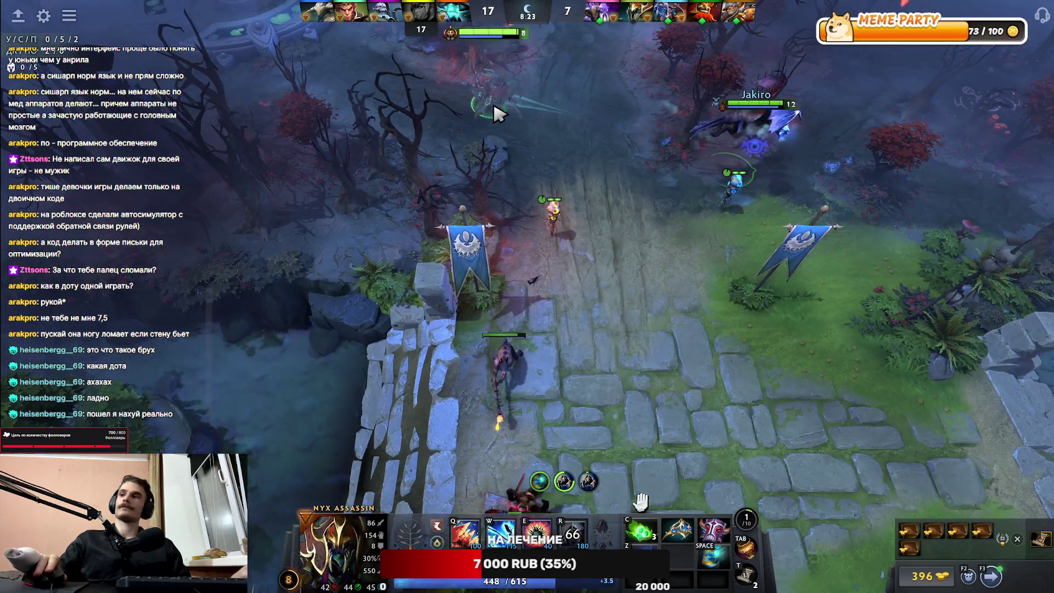
pyautogui.rightClick(603, 91)
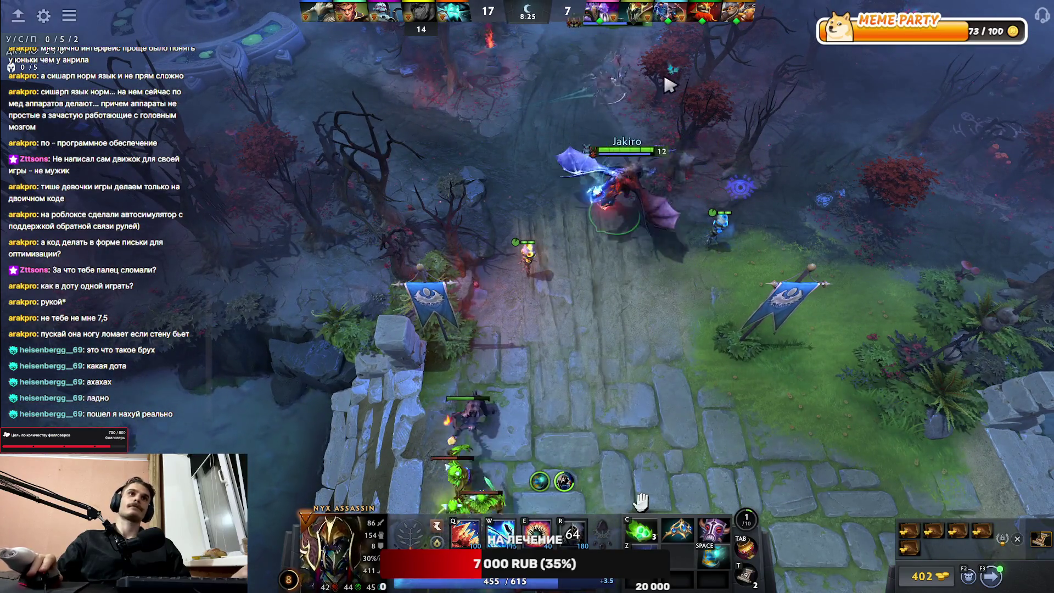
# Step: Kill Monkey King with Mana Burn, Impale and Spiked Carapace, chasing him up the lane
pyautogui.press('F1')
pyautogui.press('F1')
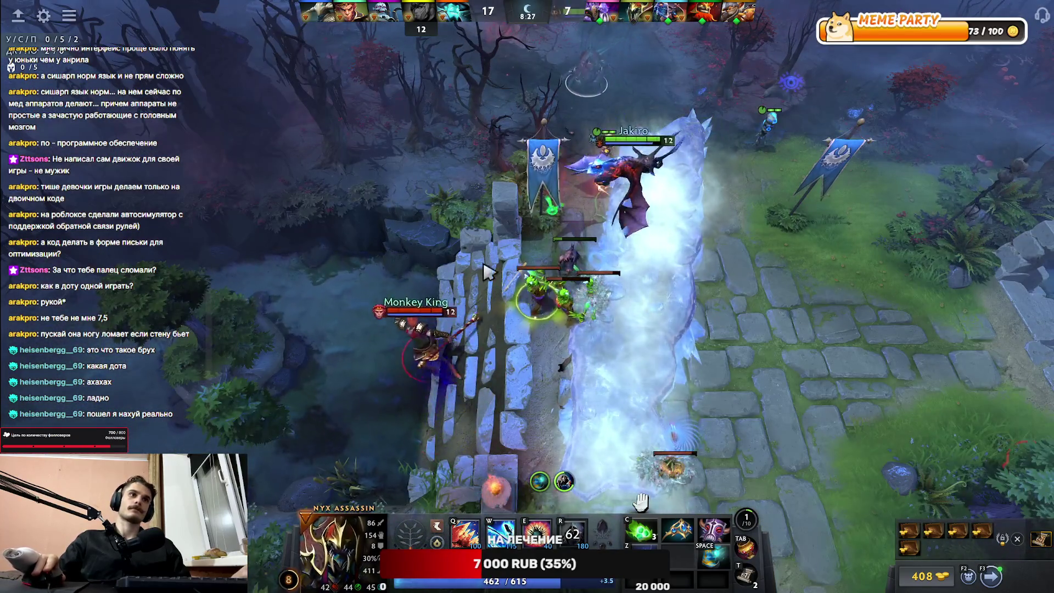
pyautogui.press('w')
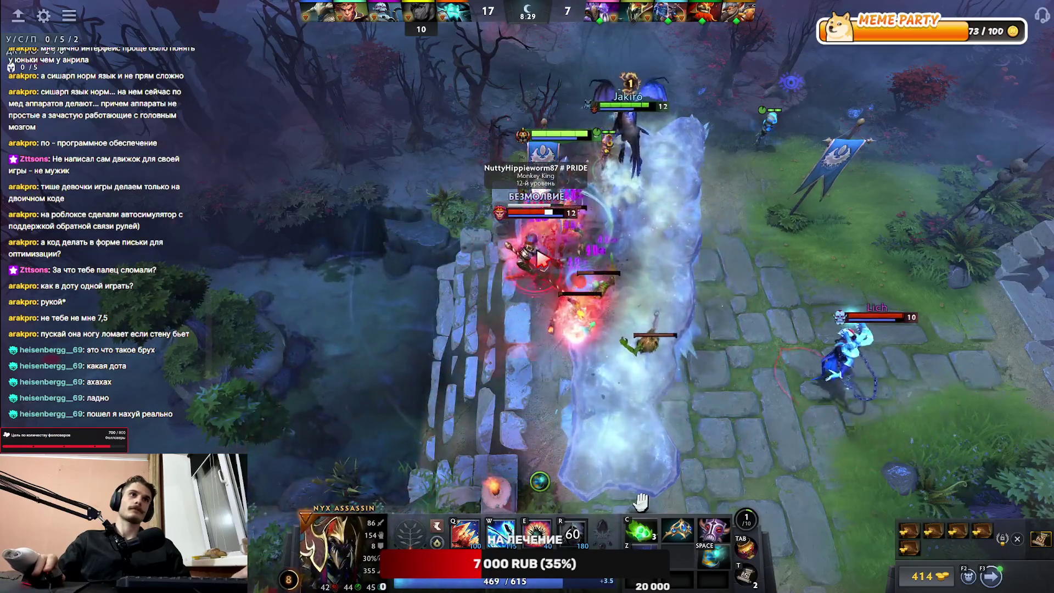
pyautogui.press('e')
pyautogui.press('q')
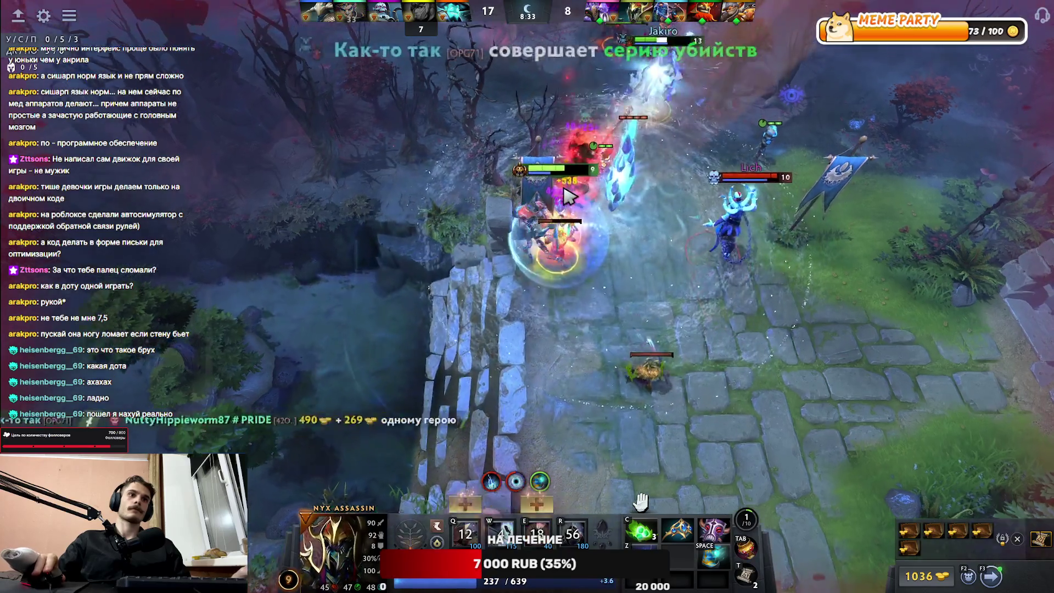
pyautogui.press('w')
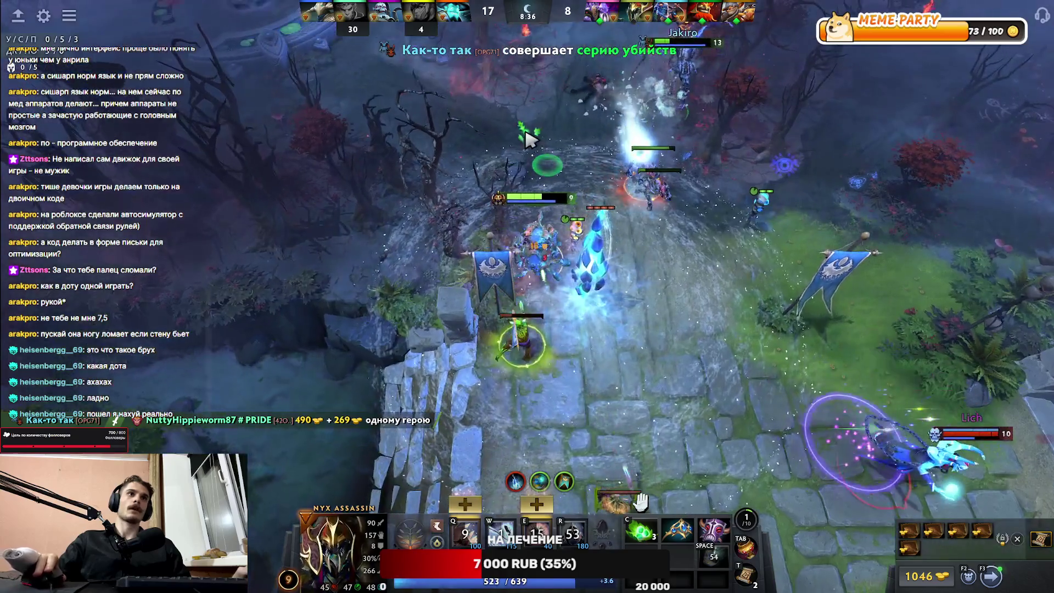
pyautogui.rightClick(510, 195)
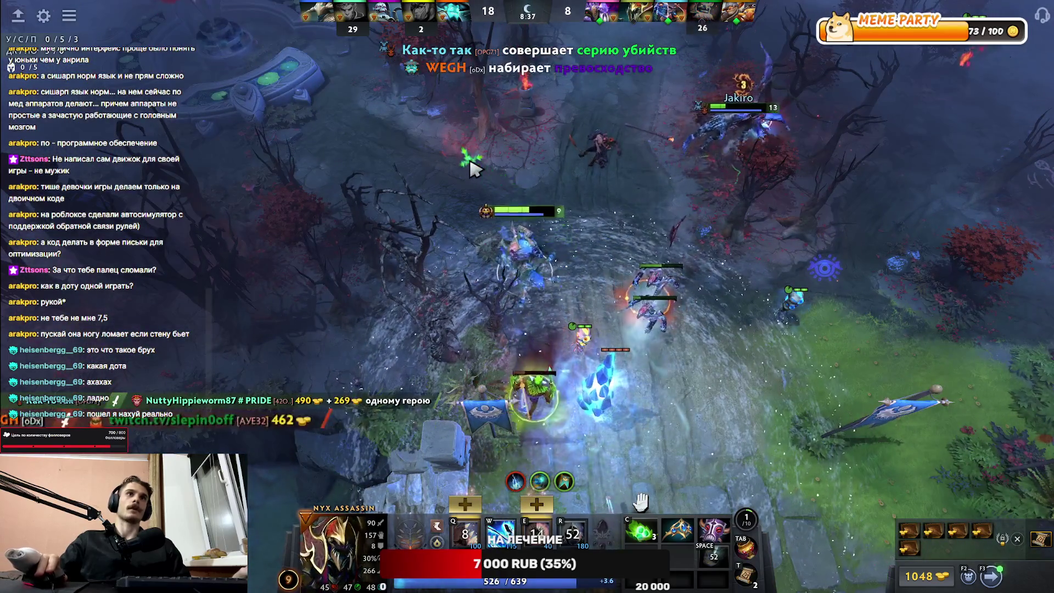
pyautogui.rightClick(461, 175)
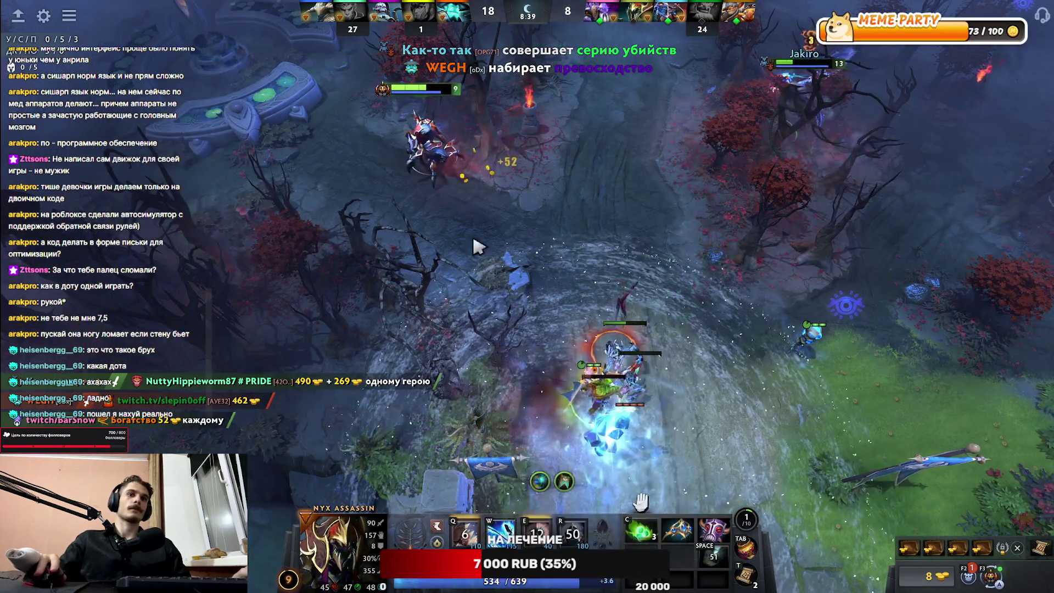
pyautogui.press('F1')
pyautogui.press('F1')
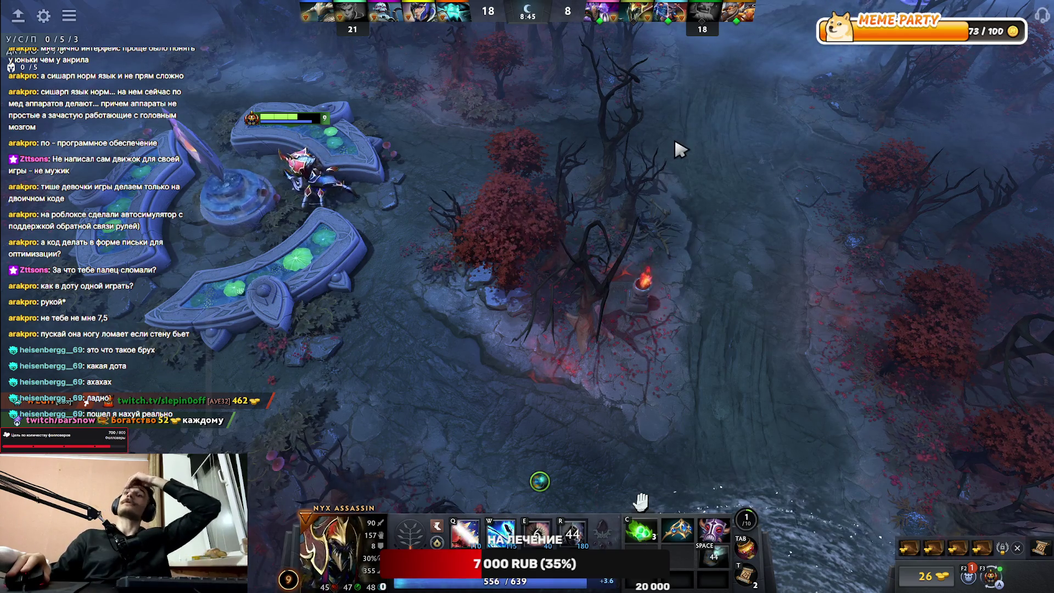
# Step: Walk Nyx up and to the right into the forest
pyautogui.rightClick(668, 82)
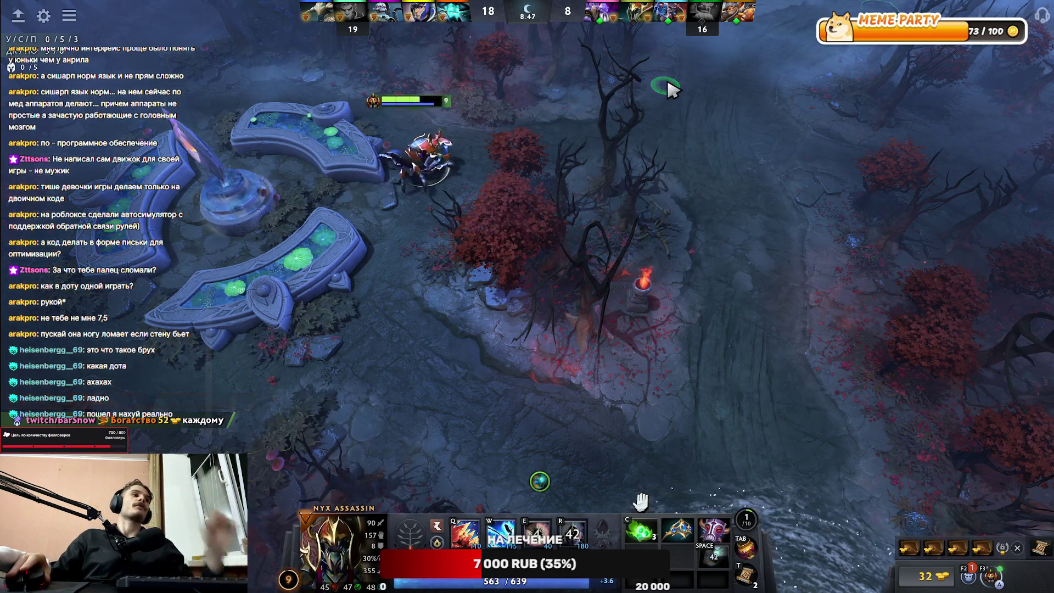
pyautogui.rightClick(537, 200)
pyautogui.rightClick(585, 175)
pyautogui.rightClick(631, 146)
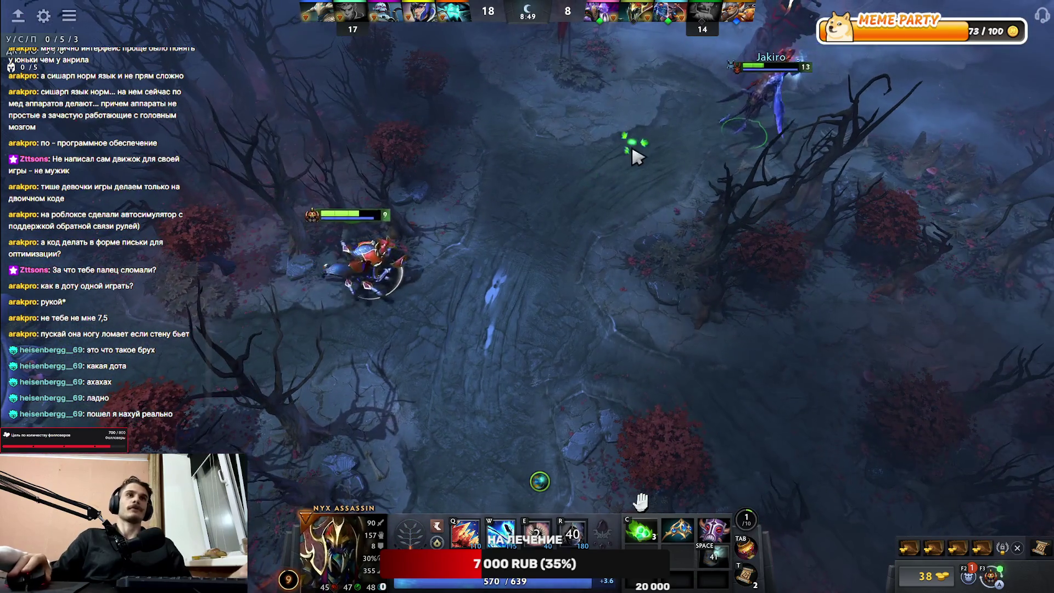
pyautogui.rightClick(689, 123)
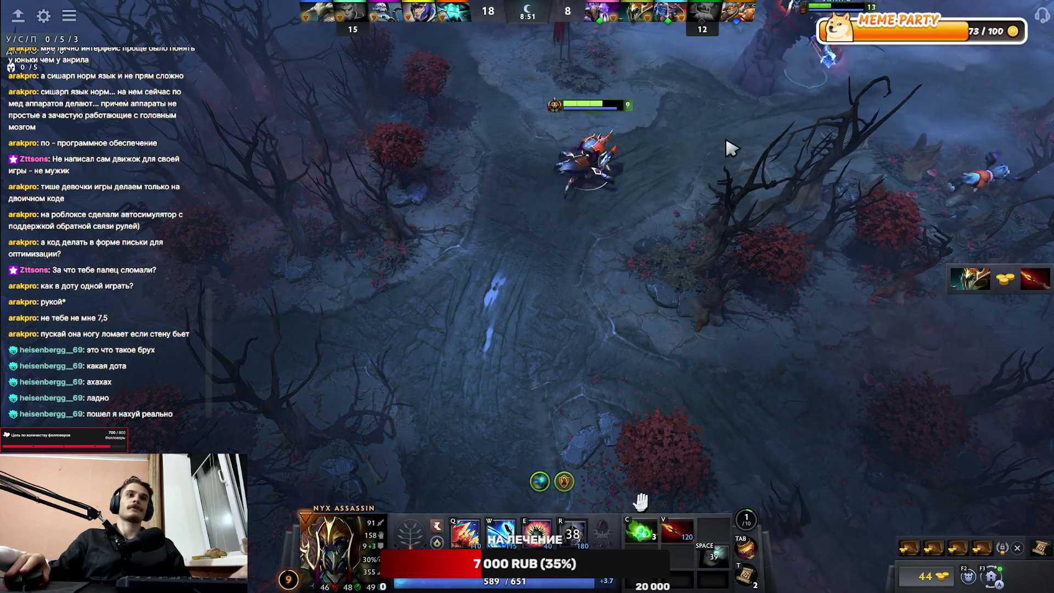
# Step: Move the Dagon into another item slot while heading further through the forest
pyautogui.moveTo(642, 530); pyautogui.dragTo(640, 531)
pyautogui.rightClick(875, 128)
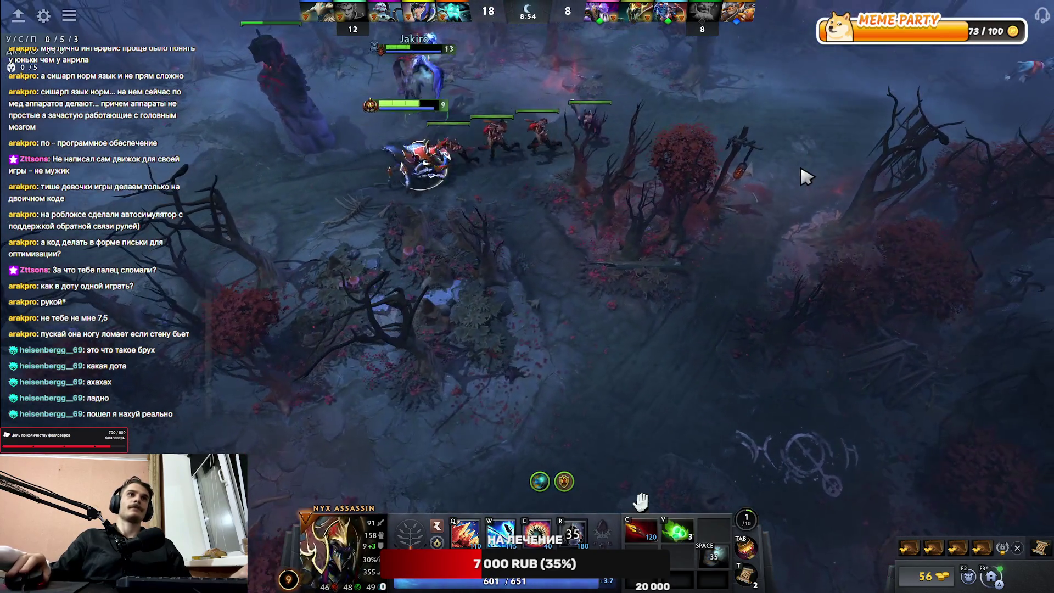
pyautogui.rightClick(802, 171)
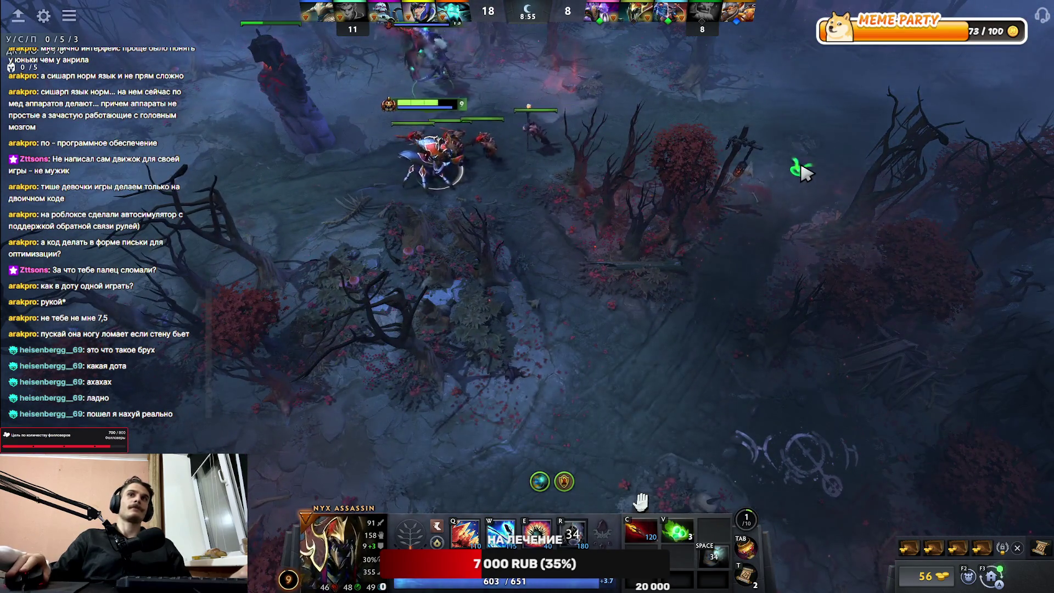